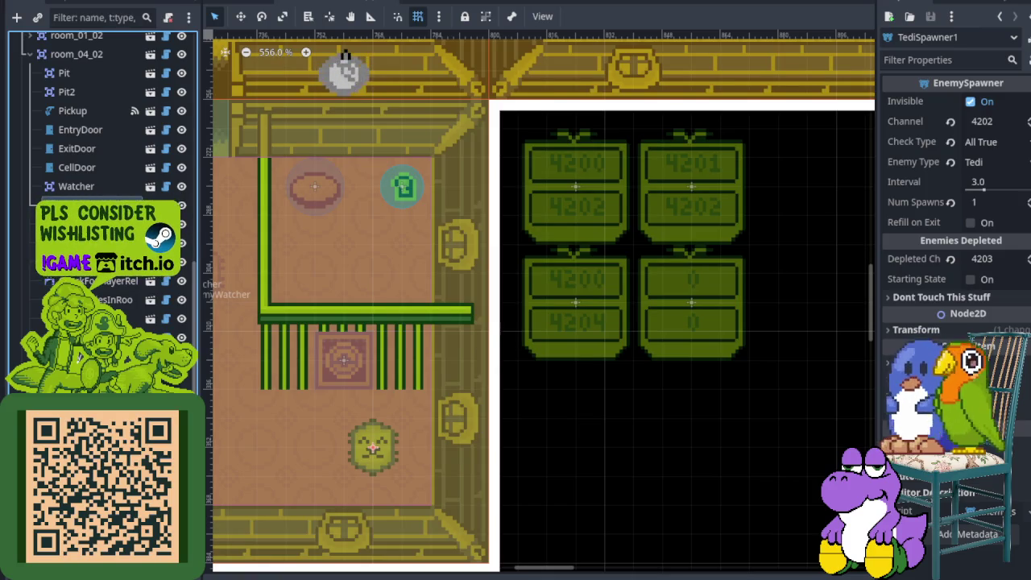
Inspect the Lotiyeng and second Tedi spawner settings in room_04_02.
{"action": "right_click", "coordinate": [71, 372]}
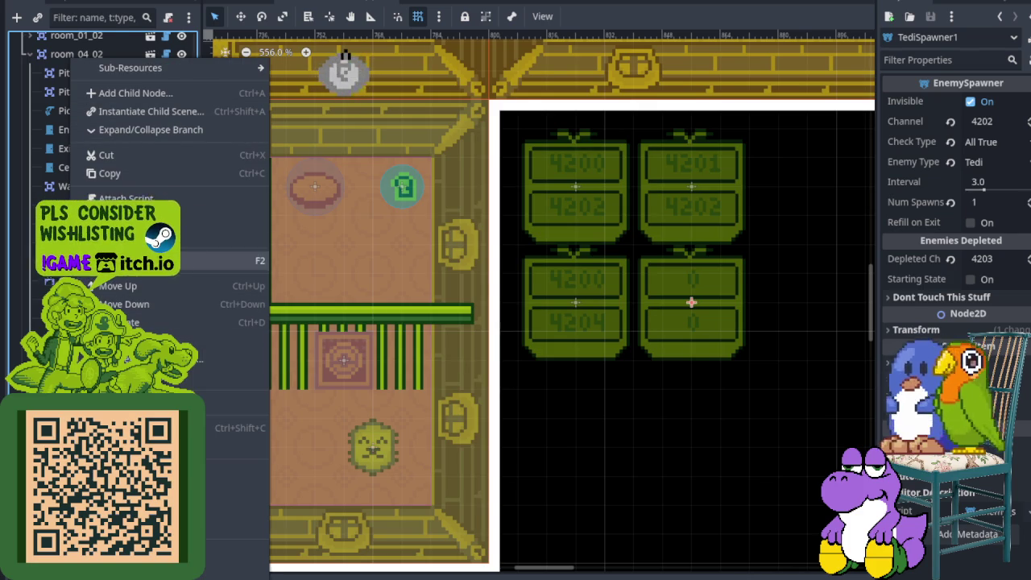
{"action": "key", "text": "Escape"}
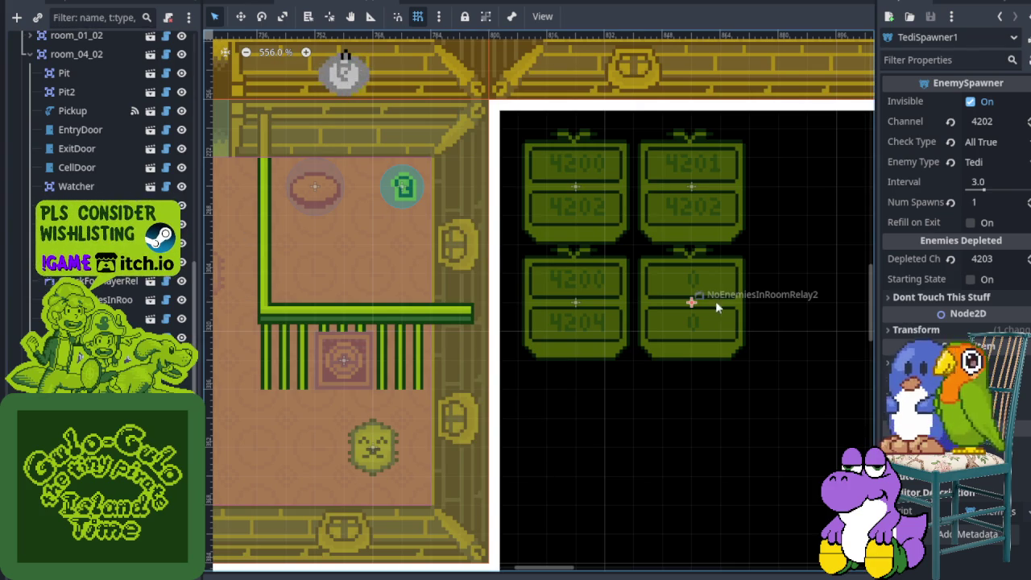
{"action": "left_click_drag", "start_coordinate": [520, 392], "coordinate": [621, 368]}
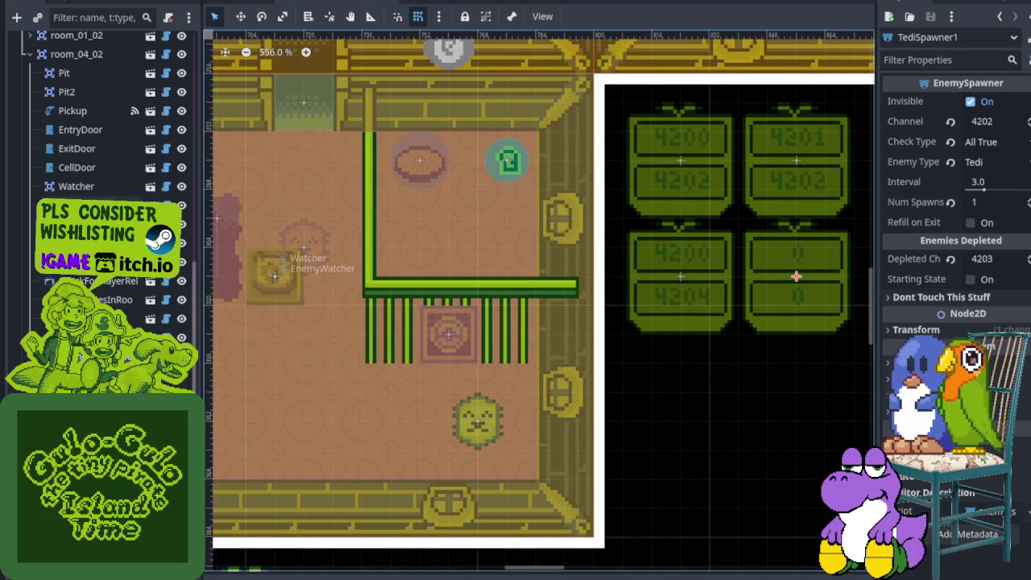
{"action": "scroll", "coordinate": [425, 272], "scroll_direction": "down", "scroll_amount": 2}
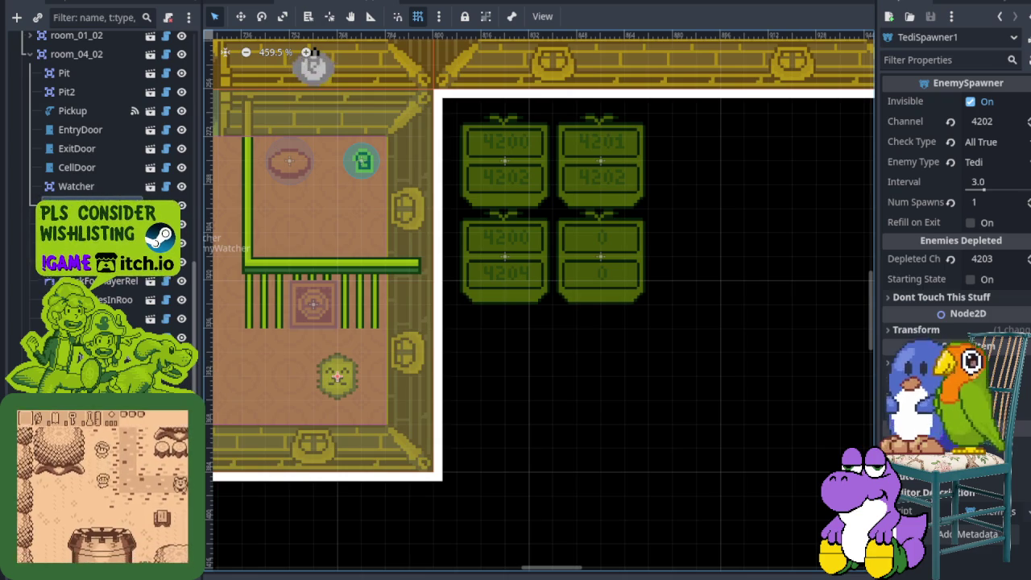
{"action": "left_click", "coordinate": [416, 306]}
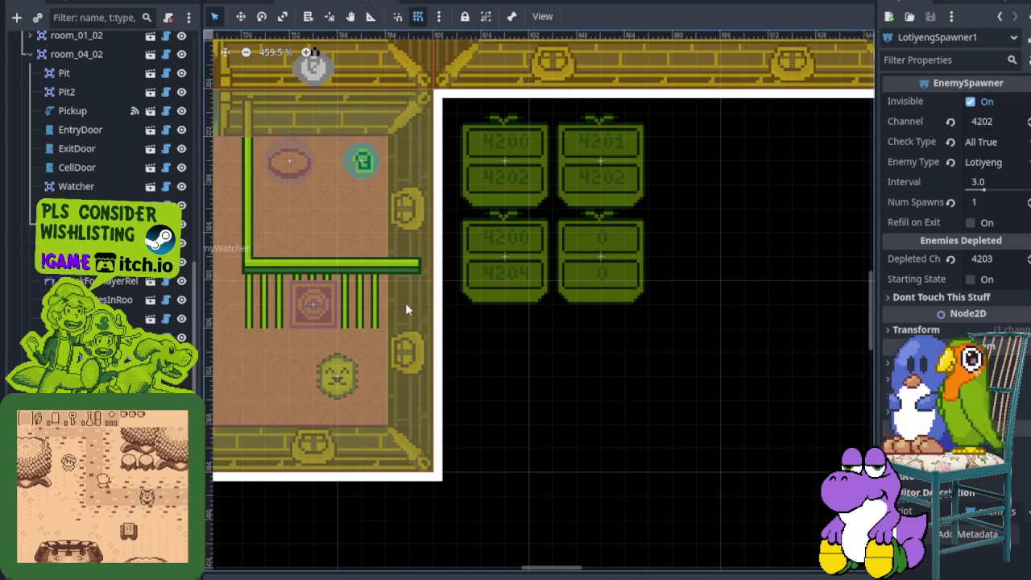
{"action": "scroll", "coordinate": [497, 333], "scroll_direction": "left", "scroll_amount": 5}
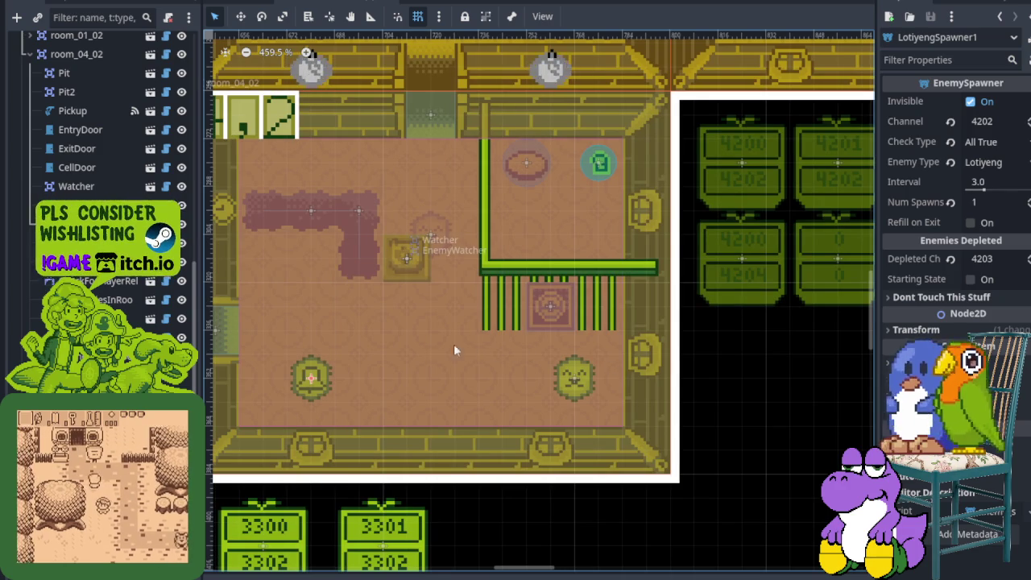
{"action": "left_click", "coordinate": [564, 322]}
{"action": "left_click_drag", "start_coordinate": [577, 333], "coordinate": [506, 337]}
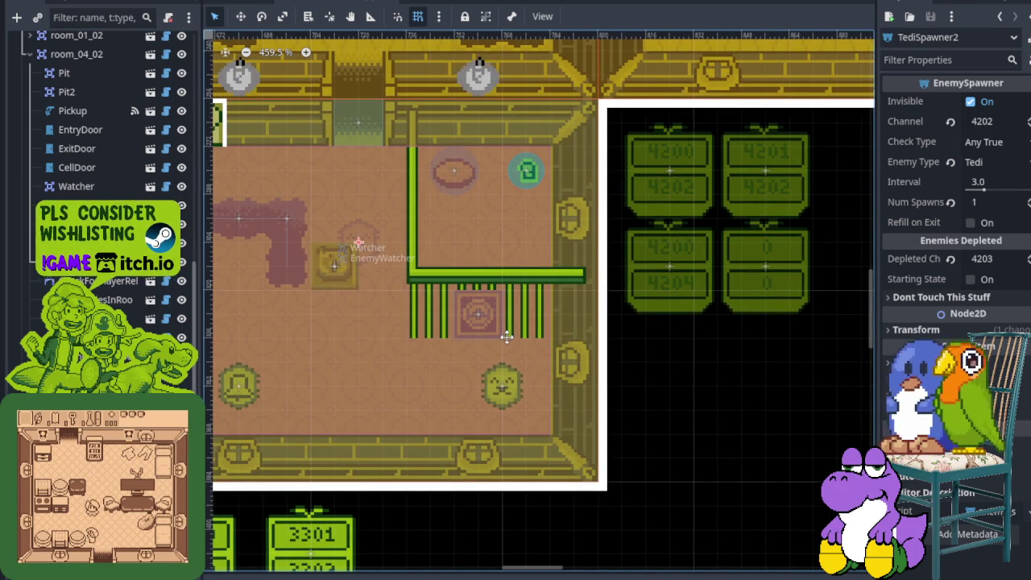
{"action": "mouse_move", "coordinate": [505, 337]}
{"action": "left_mouse_down"}
{"action": "mouse_move", "coordinate": [533, 343]}
{"action": "mouse_move", "coordinate": [491, 357]}
{"action": "mouse_move", "coordinate": [607, 361]}
{"action": "mouse_move", "coordinate": [448, 368]}
{"action": "left_mouse_up"}
{"action": "scroll", "coordinate": [714, 285], "scroll_direction": "up", "scroll_amount": 2}
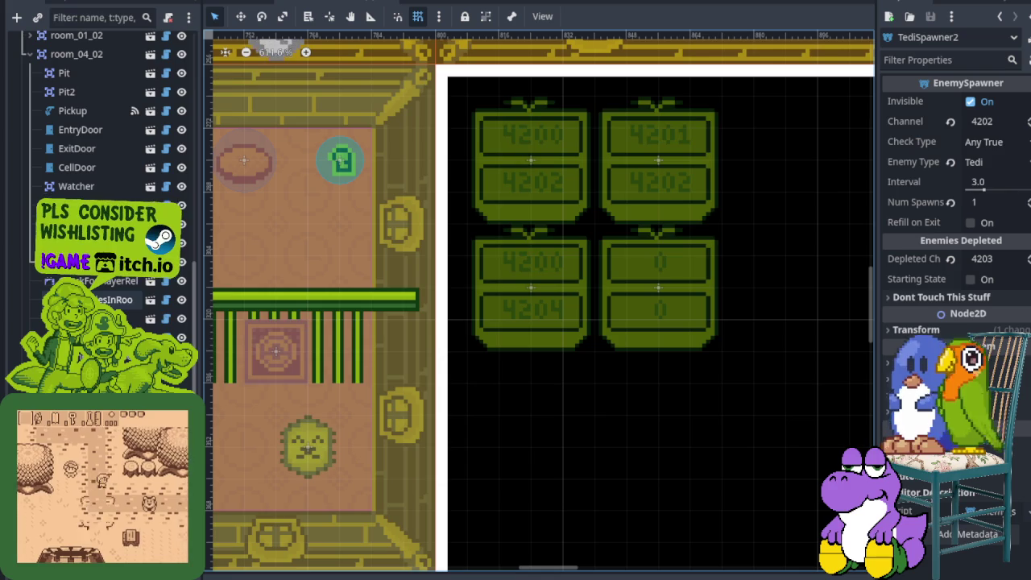
Set NoEnemiesInRoomRelay2 to incoming channel 4203 and outgoing channel 4204, then save.
{"action": "left_click", "coordinate": [117, 300]}
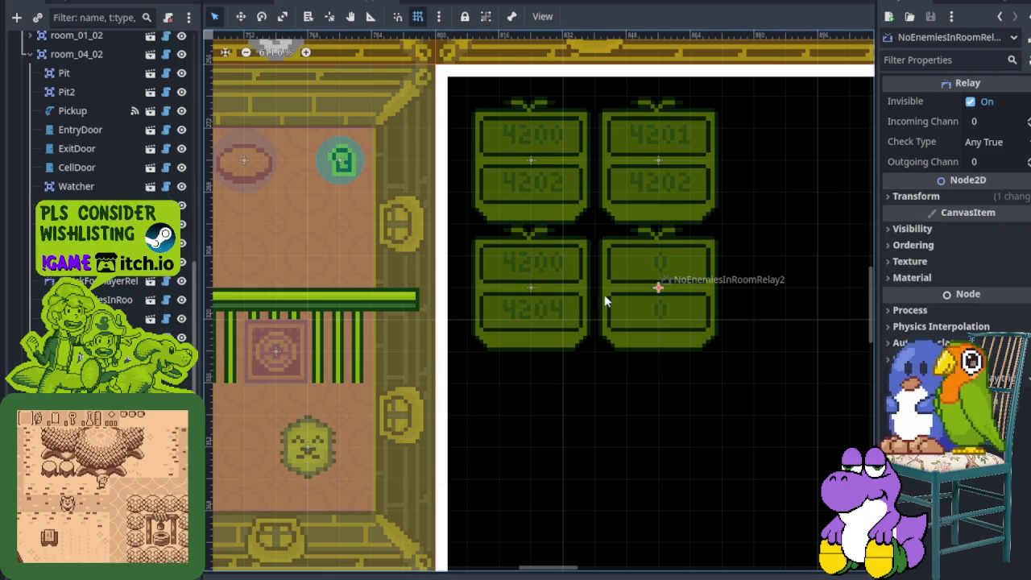
{"action": "left_click", "coordinate": [995, 122]}
{"action": "type", "text": "42"}
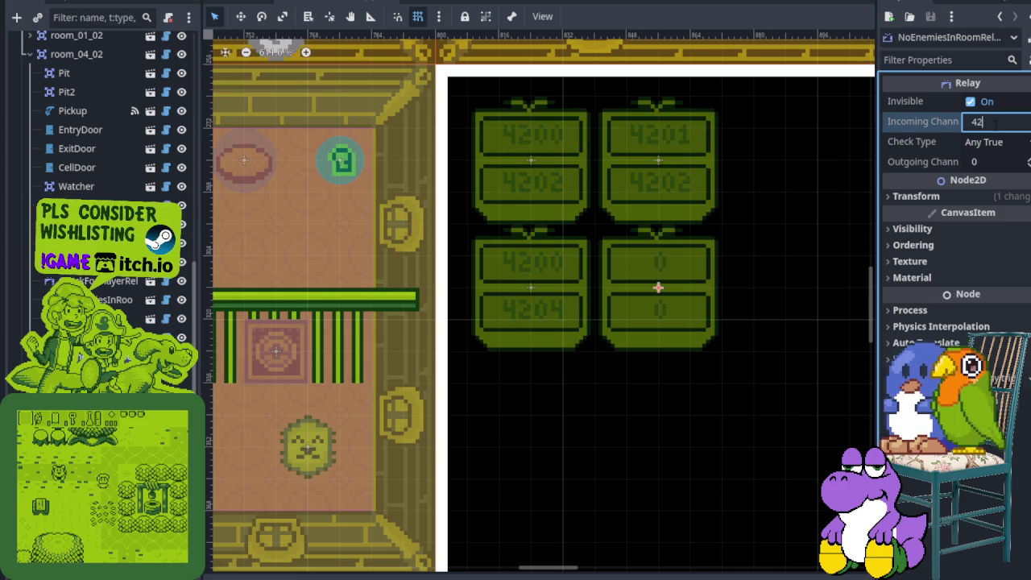
{"action": "type", "text": "03"}
{"action": "key", "text": "Return"}
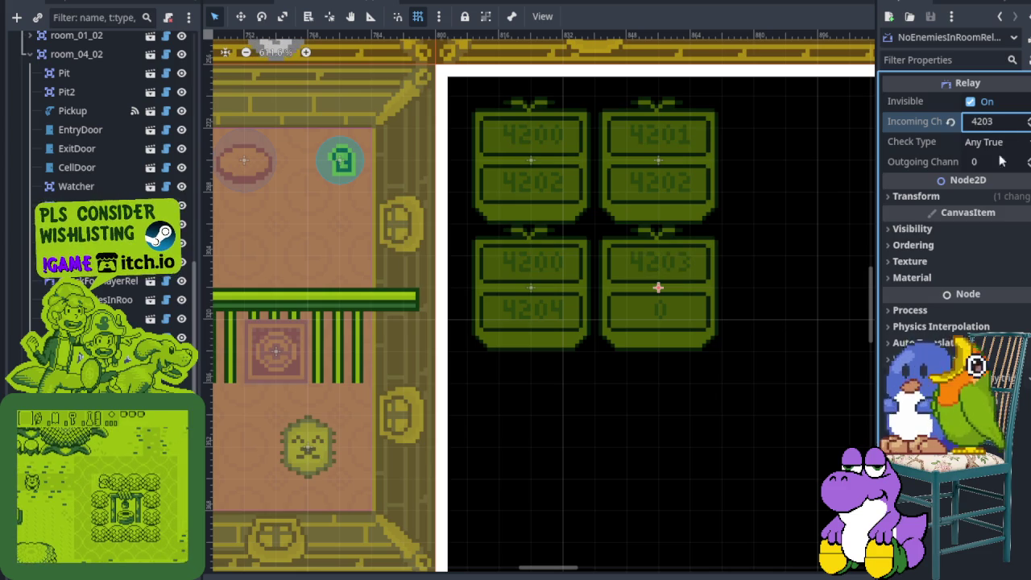
{"action": "left_click", "coordinate": [996, 161]}
{"action": "type", "text": "4204"}
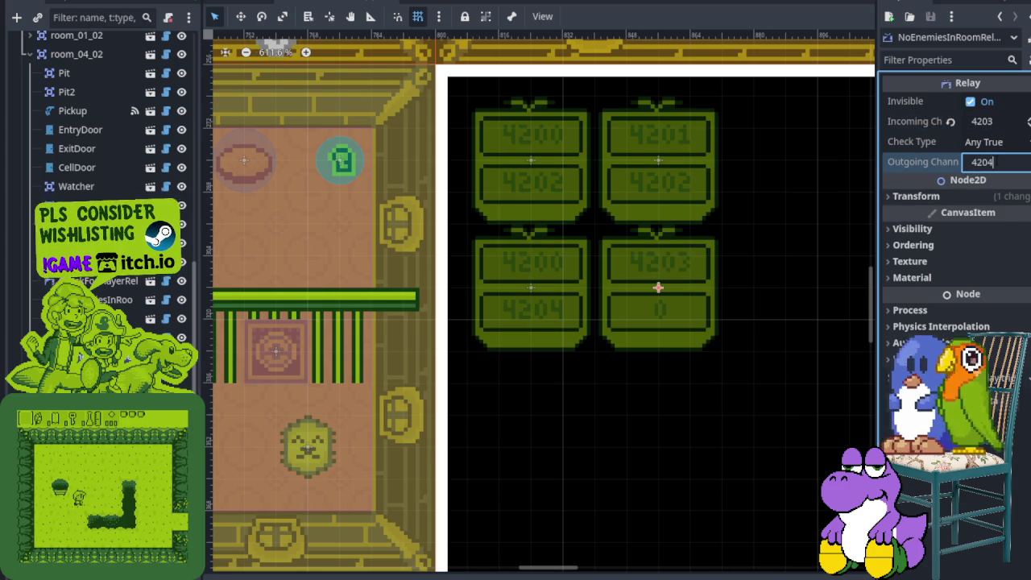
{"action": "key", "text": "Return"}
{"action": "key", "text": "ctrl+s"}
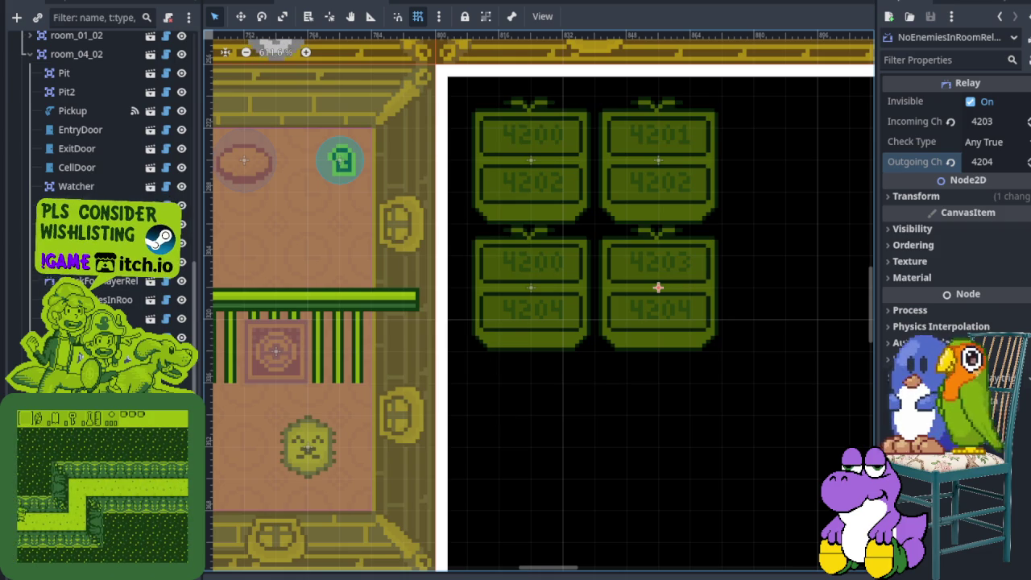
Instance enemy_standin.tscn as a child of room_04_02.
{"action": "right_click", "coordinate": [71, 57]}
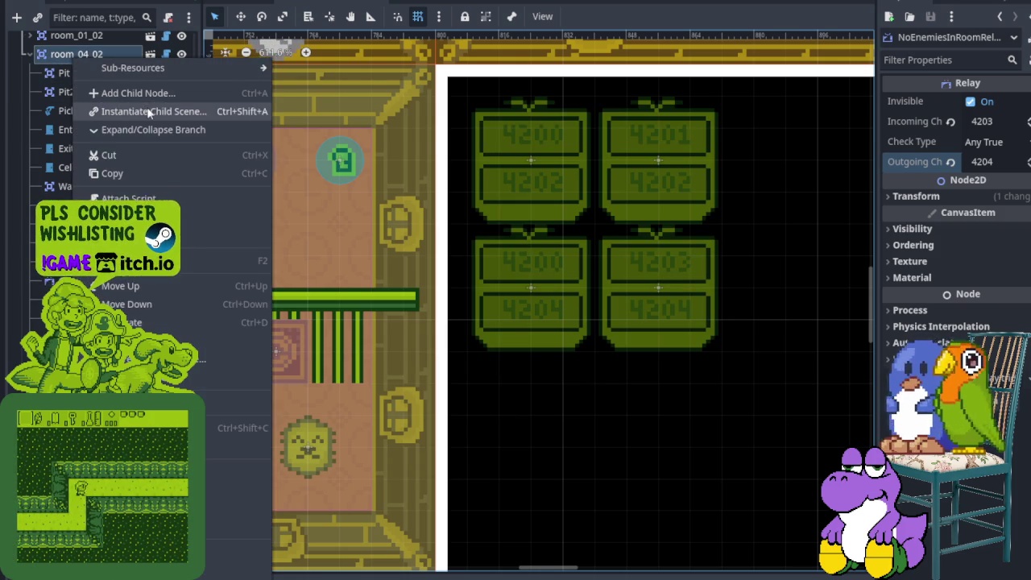
{"action": "left_click", "coordinate": [149, 113]}
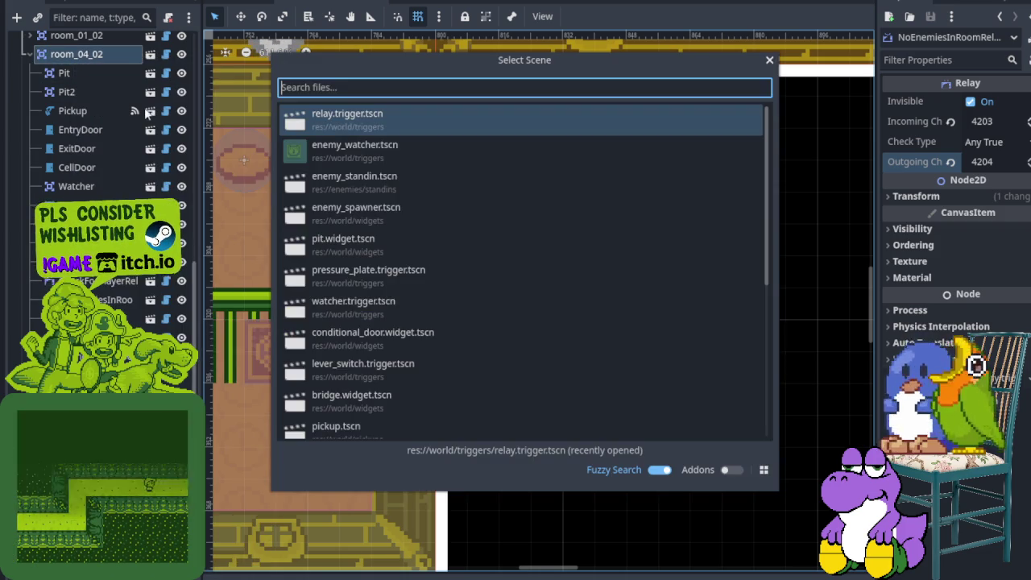
{"action": "double_click", "coordinate": [349, 193]}
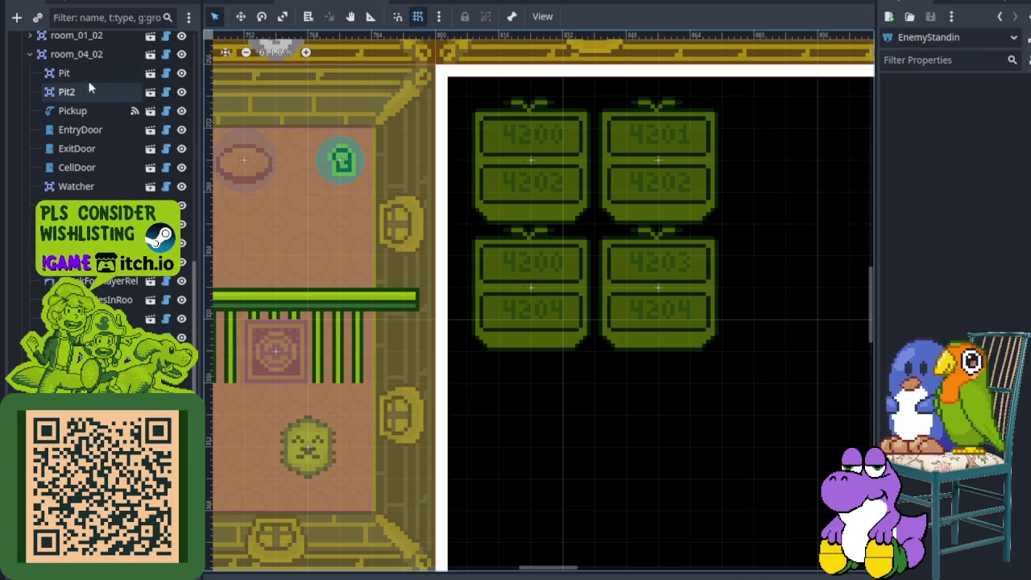
Instance relay.trigger.tscn as a child of room_04_02.
{"action": "right_click", "coordinate": [79, 56]}
{"action": "left_click", "coordinate": [150, 93]}
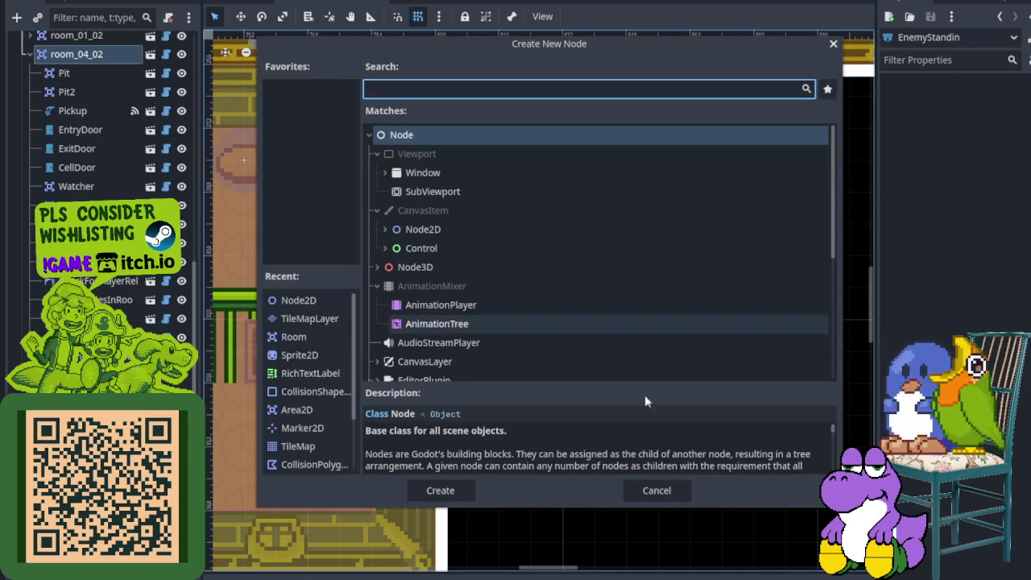
{"action": "left_click", "coordinate": [656, 490]}
{"action": "right_click", "coordinate": [95, 55]}
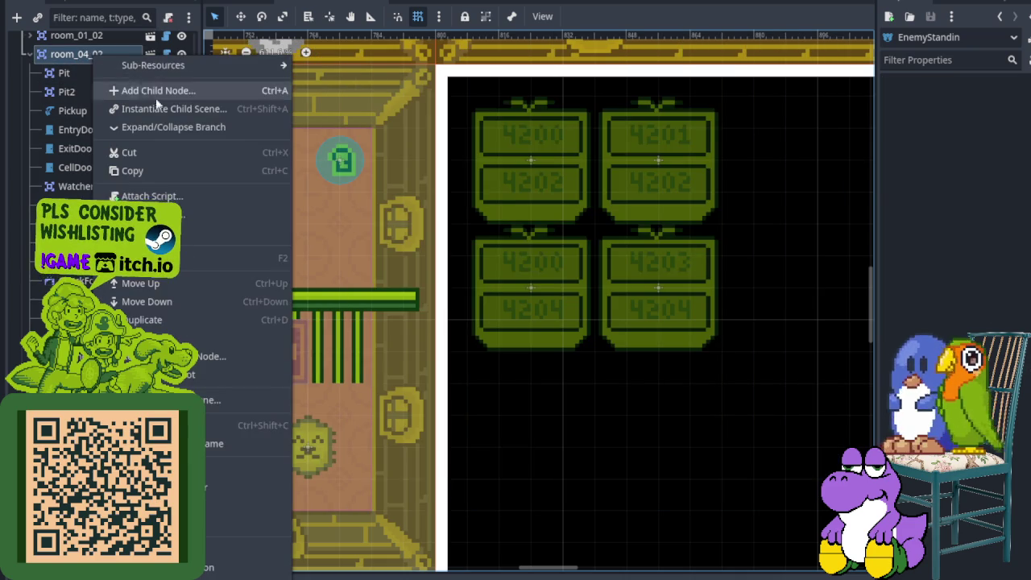
{"action": "left_click", "coordinate": [167, 110]}
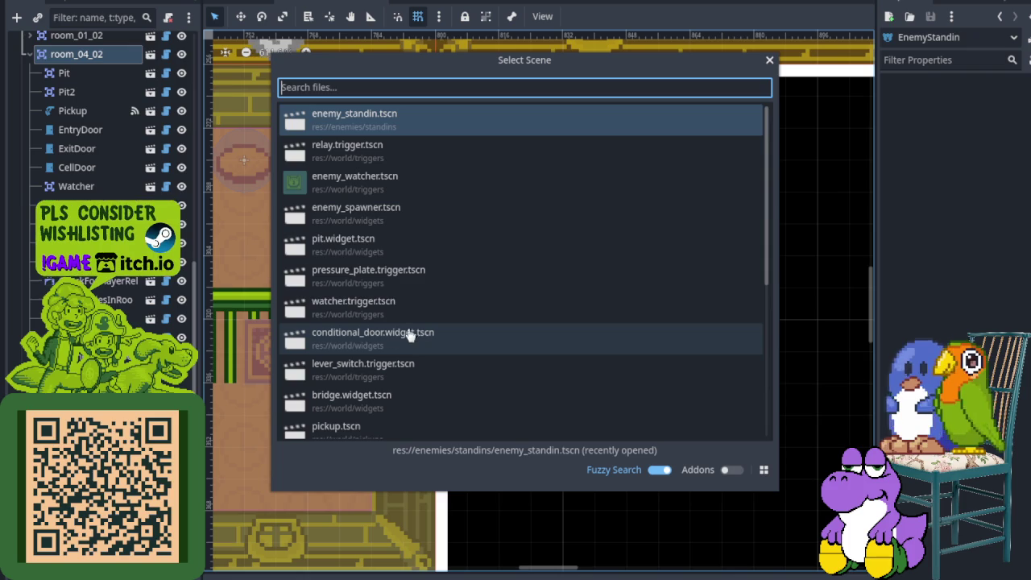
{"action": "left_click", "coordinate": [387, 152]}
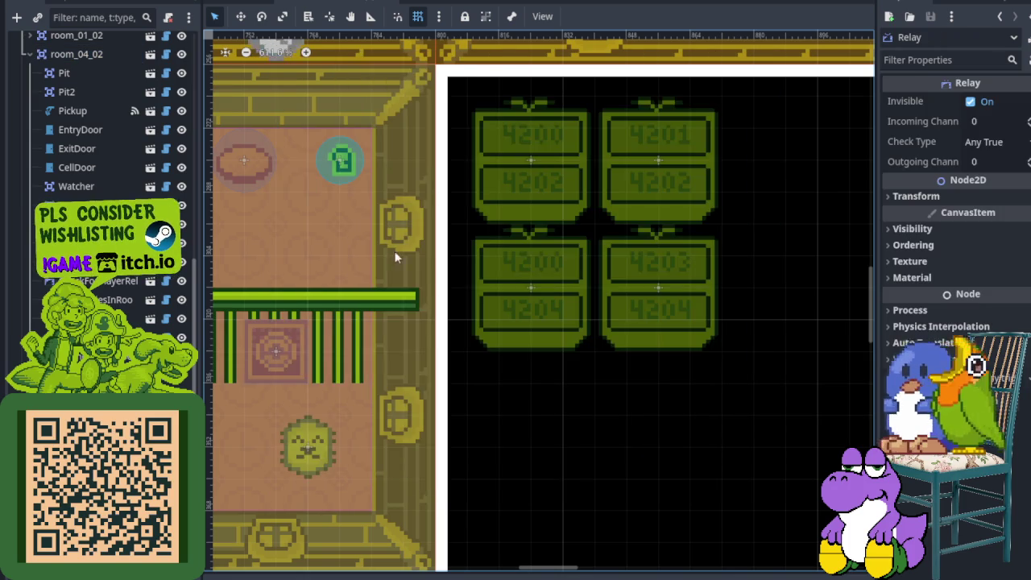
{"action": "scroll", "coordinate": [395, 257], "scroll_direction": "down", "scroll_amount": 3}
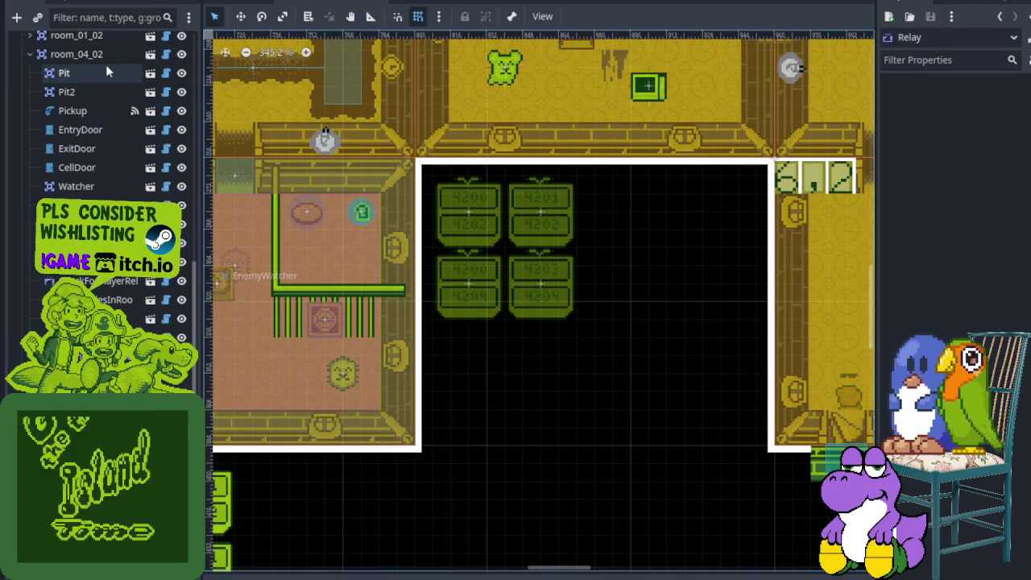
Instance enemy_spawner.tscn under room_04_02 and drag it to the room's lower middle.
{"action": "right_click", "coordinate": [90, 54]}
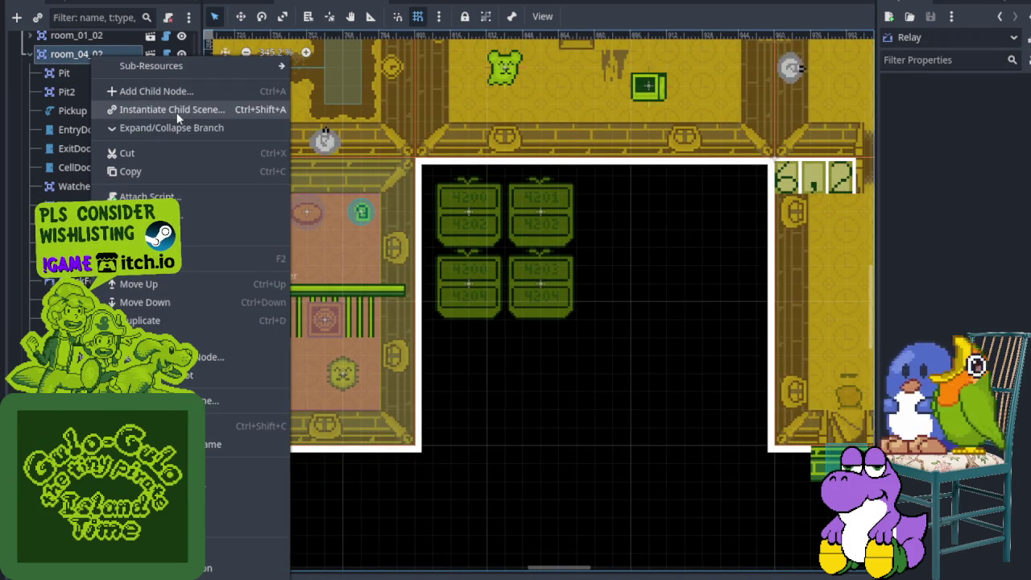
{"action": "left_click", "coordinate": [177, 112]}
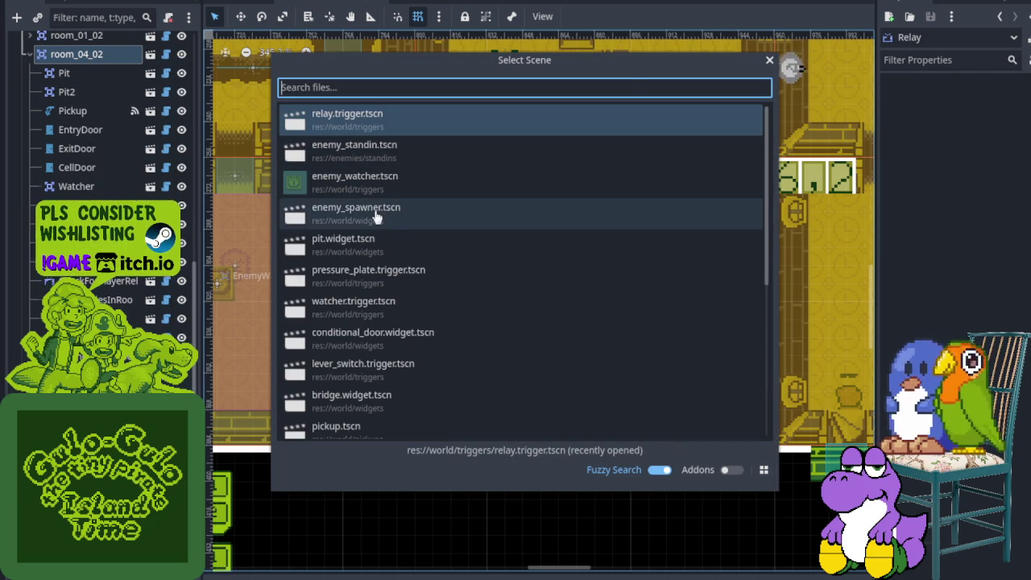
{"action": "double_click", "coordinate": [376, 211]}
{"action": "scroll", "coordinate": [364, 215], "scroll_direction": "up", "scroll_amount": 5}
{"action": "mouse_move", "coordinate": [364, 216]}
{"action": "left_mouse_down"}
{"action": "mouse_move", "coordinate": [536, 409]}
{"action": "mouse_move", "coordinate": [569, 482]}
{"action": "mouse_move", "coordinate": [555, 474]}
{"action": "mouse_move", "coordinate": [543, 447]}
{"action": "mouse_move", "coordinate": [566, 467]}
{"action": "mouse_move", "coordinate": [619, 474]}
{"action": "mouse_move", "coordinate": [596, 475]}
{"action": "mouse_move", "coordinate": [603, 486]}
{"action": "mouse_move", "coordinate": [578, 462]}
{"action": "mouse_move", "coordinate": [621, 483]}
{"action": "mouse_move", "coordinate": [535, 462]}
{"action": "mouse_move", "coordinate": [441, 403]}
{"action": "mouse_move", "coordinate": [482, 467]}
{"action": "mouse_move", "coordinate": [645, 499]}
{"action": "left_mouse_up"}
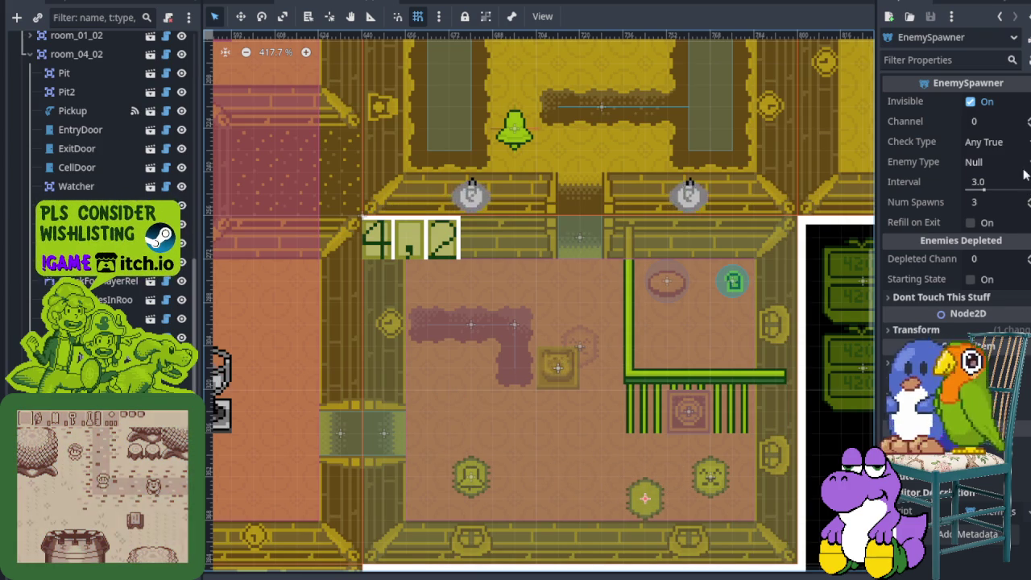
{"action": "left_click", "coordinate": [986, 142]}
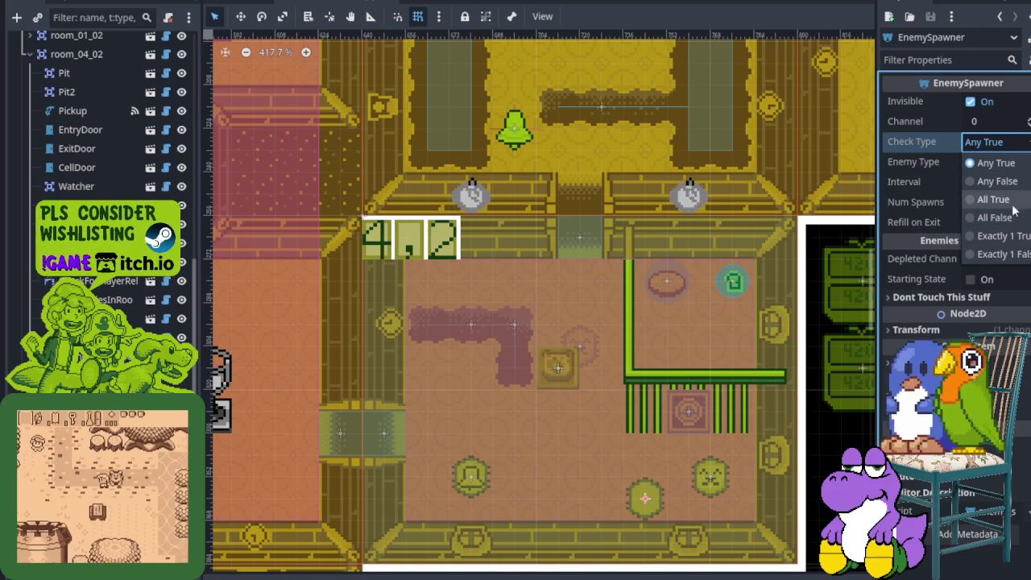
Set the new spawner's check type to All True and enemy type to Lotiyeng, then save.
{"action": "left_click", "coordinate": [992, 199]}
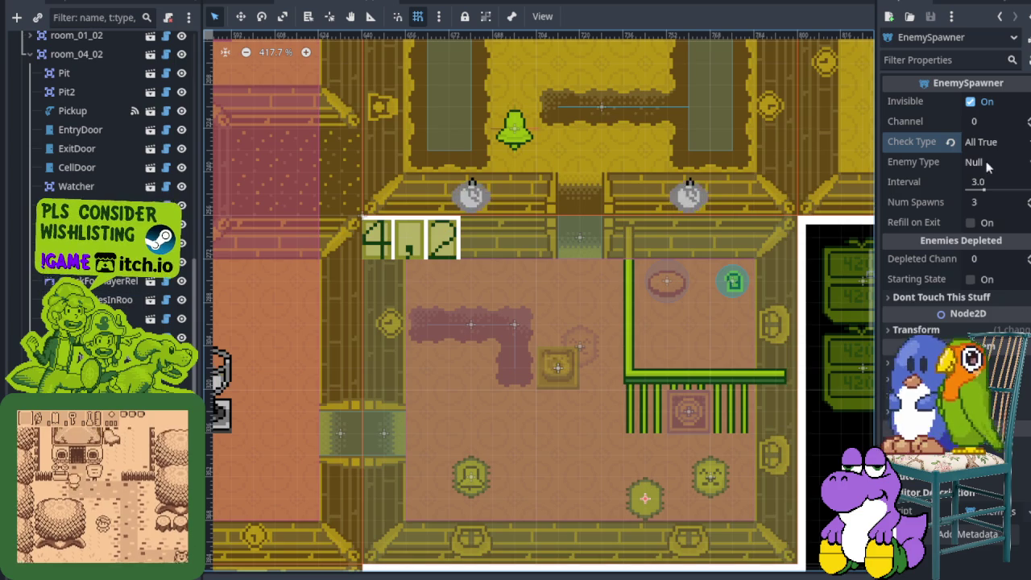
{"action": "left_click", "coordinate": [988, 163]}
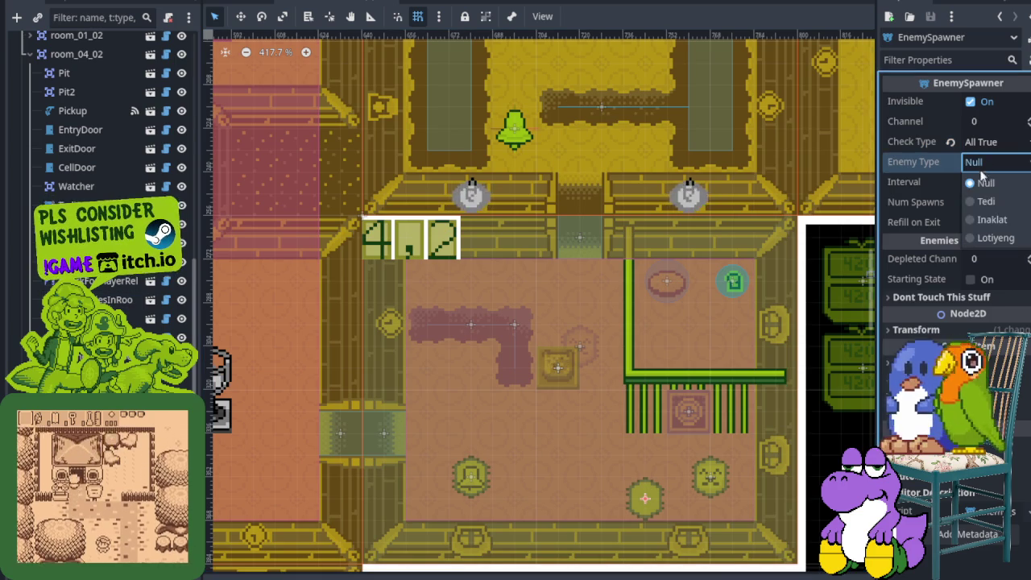
{"action": "left_click", "coordinate": [995, 238]}
{"action": "key", "text": "ctrl+s"}
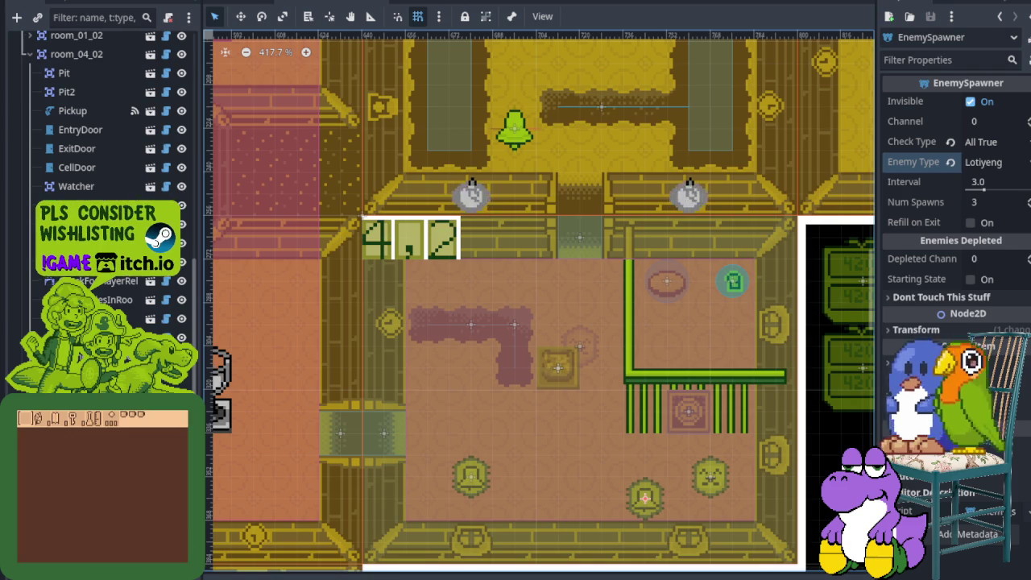
Save the scene again and select the Tedi spawner to read its channels.
{"action": "right_click", "coordinate": [72, 243]}
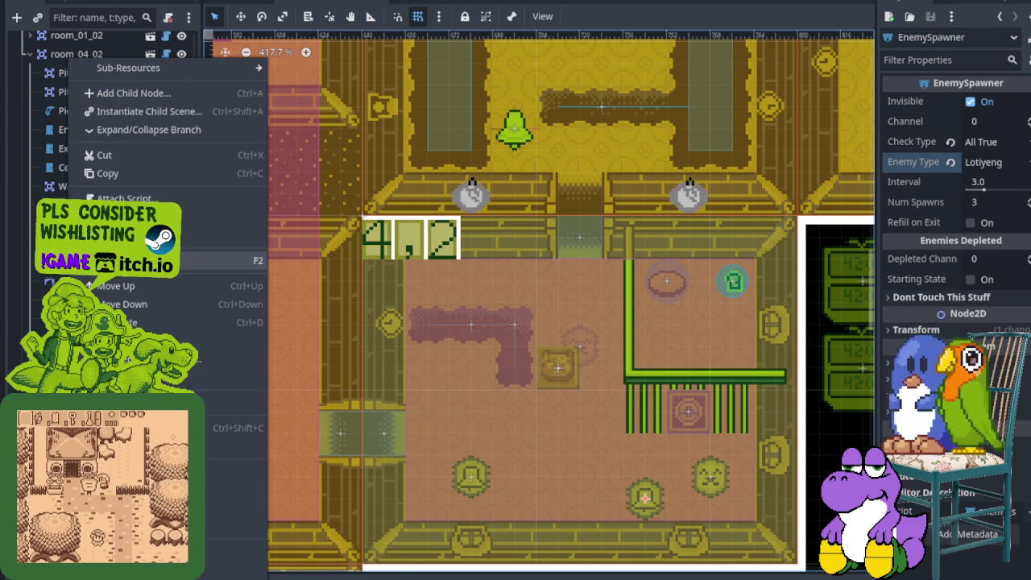
{"action": "left_click", "coordinate": [121, 260]}
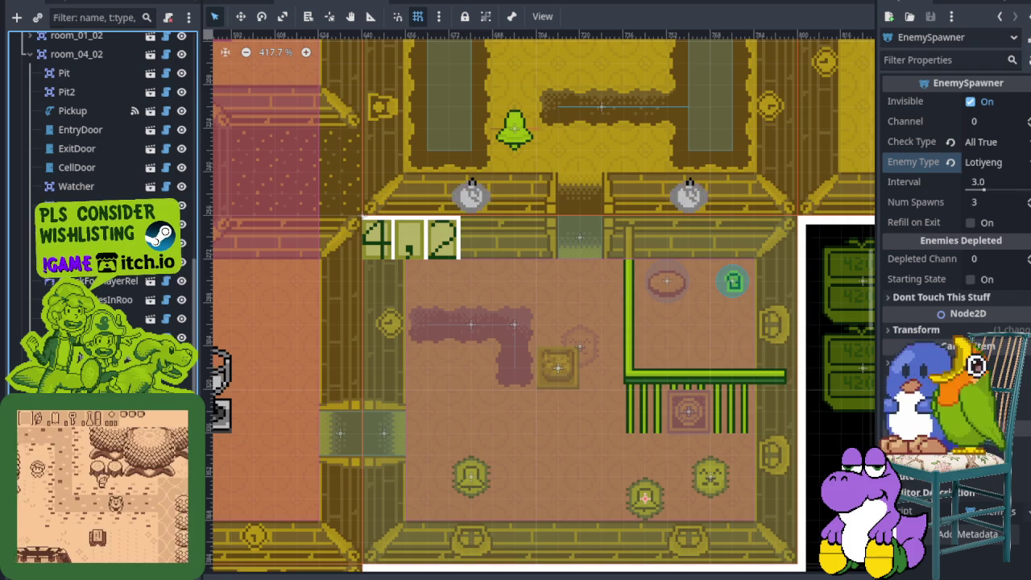
{"action": "key", "text": "ctrl+s"}
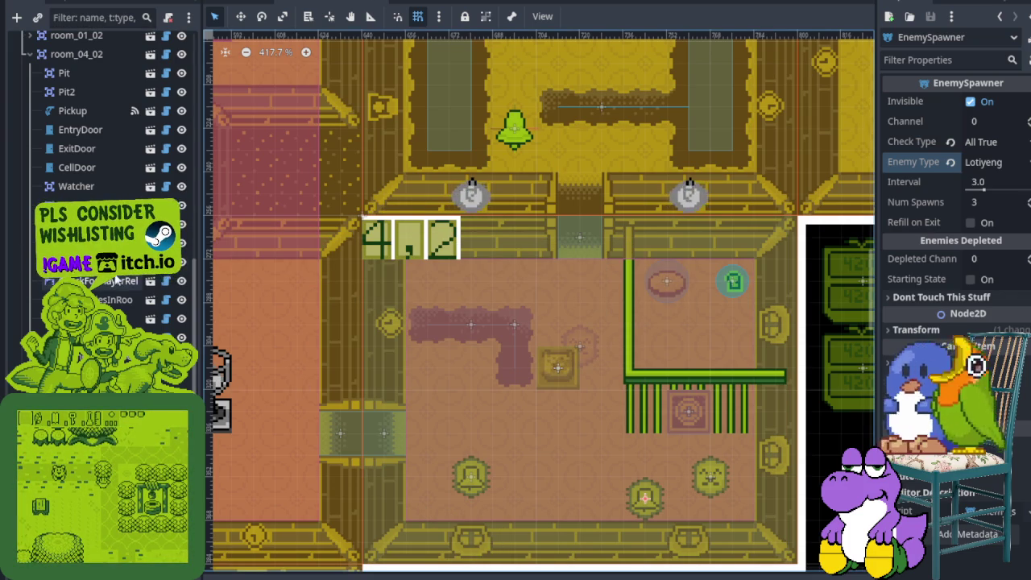
{"action": "left_click", "coordinate": [578, 347]}
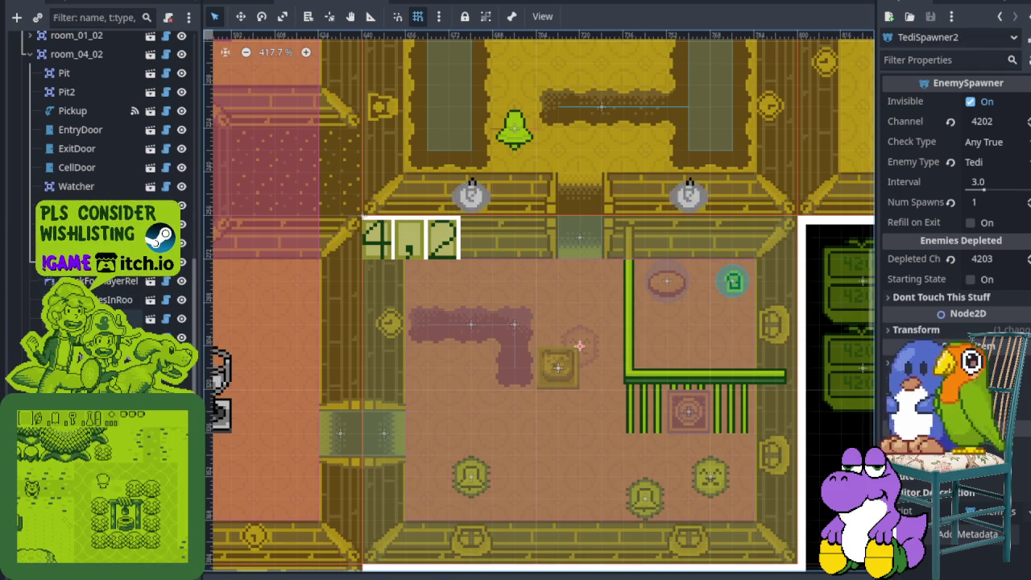
Set LotiyengSpawner2 to channel 4202, depleted channel 4203 and Num Spawns 1, then save.
{"action": "left_click", "coordinate": [645, 497]}
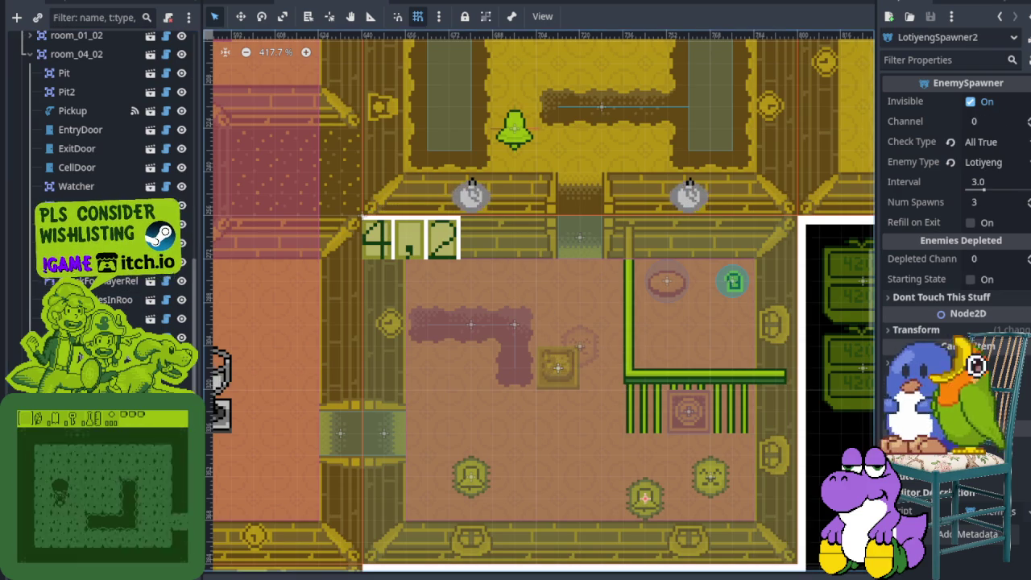
{"action": "left_click", "coordinate": [991, 120]}
{"action": "type", "text": "4202"}
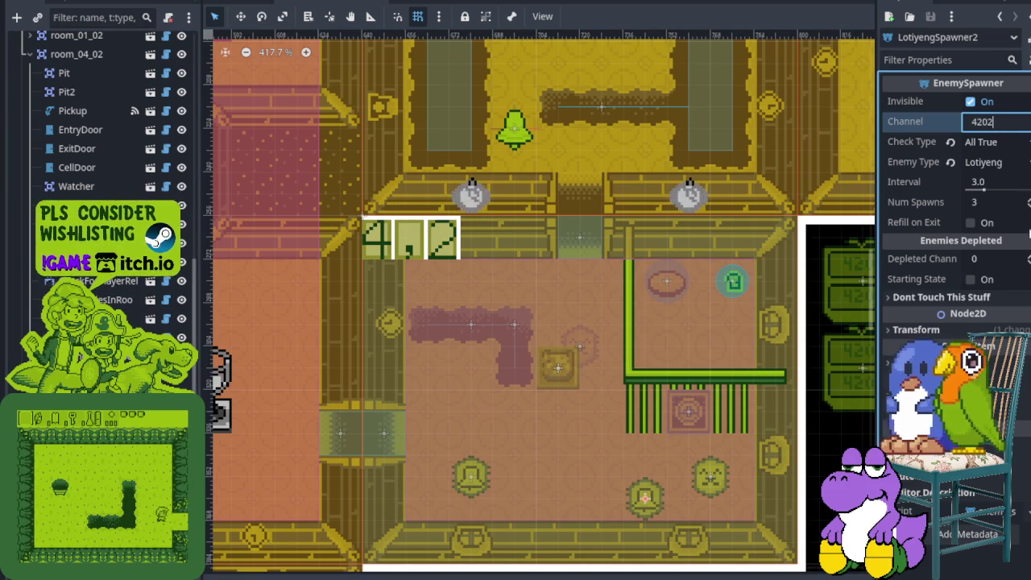
{"action": "left_click", "coordinate": [992, 258]}
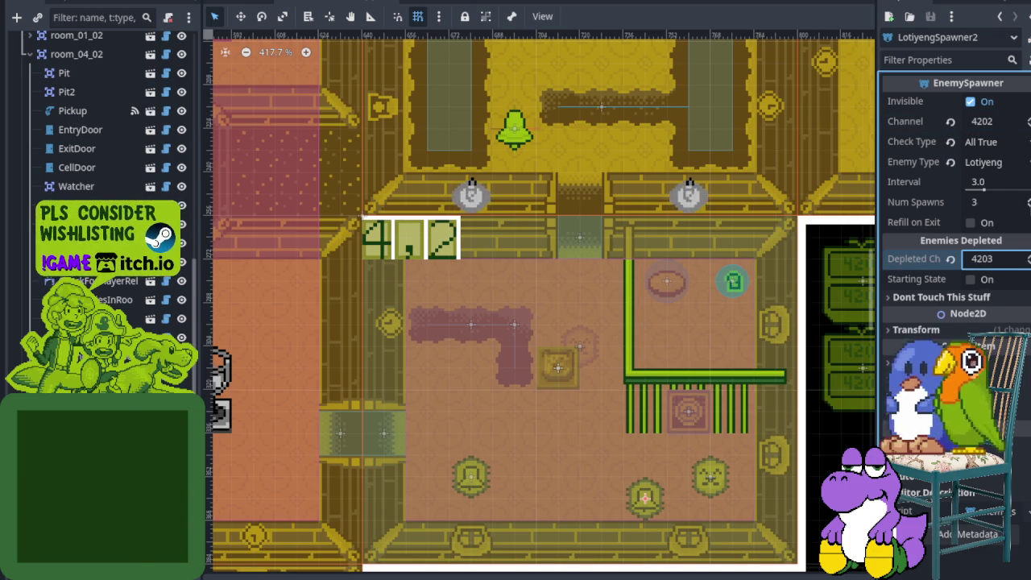
{"action": "left_click", "coordinate": [990, 203]}
{"action": "type", "text": "2"}
{"action": "key", "text": "ctrl+s"}
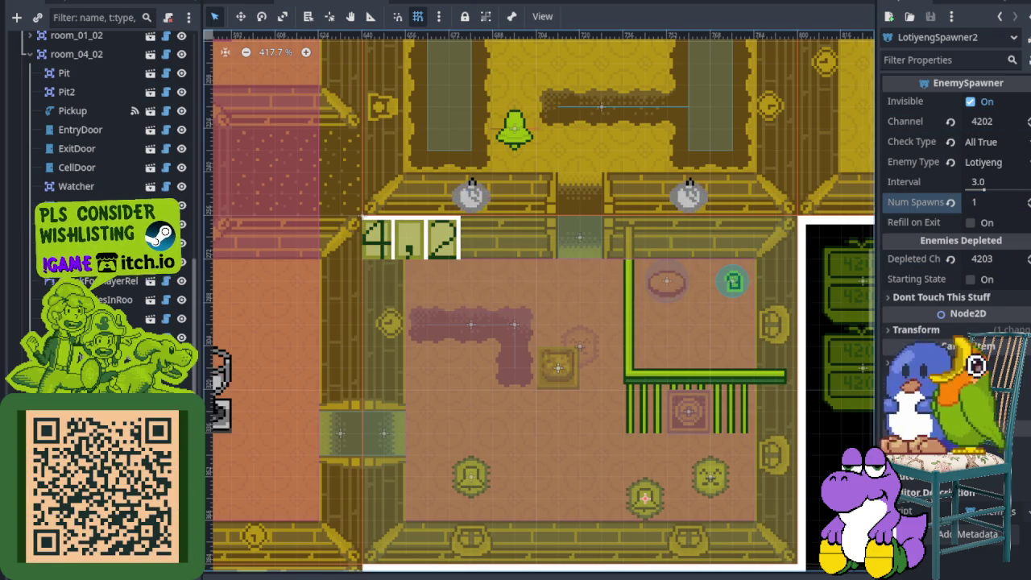
{"action": "left_click", "coordinate": [89, 224]}
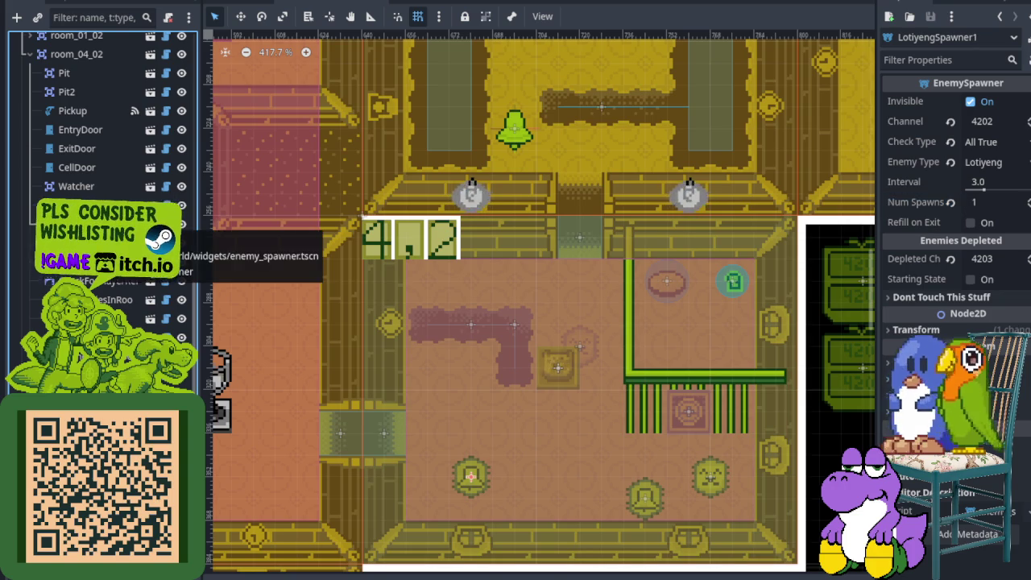
{"action": "key", "text": "ctrl+s"}
{"action": "scroll", "coordinate": [535, 375], "scroll_direction": "up", "scroll_amount": 1}
Read room 1,0's EnemiesDepletedRelay settings, then return to room_04_02's relays.
{"action": "left_click_drag", "start_coordinate": [536, 375], "coordinate": [467, 317]}
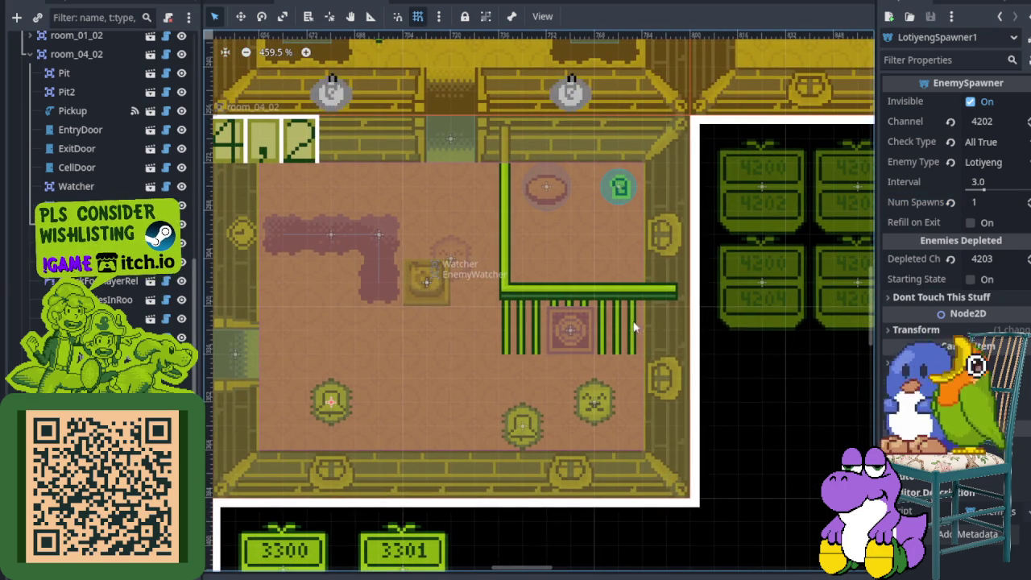
{"action": "scroll", "coordinate": [495, 364], "scroll_direction": "down", "scroll_amount": 3}
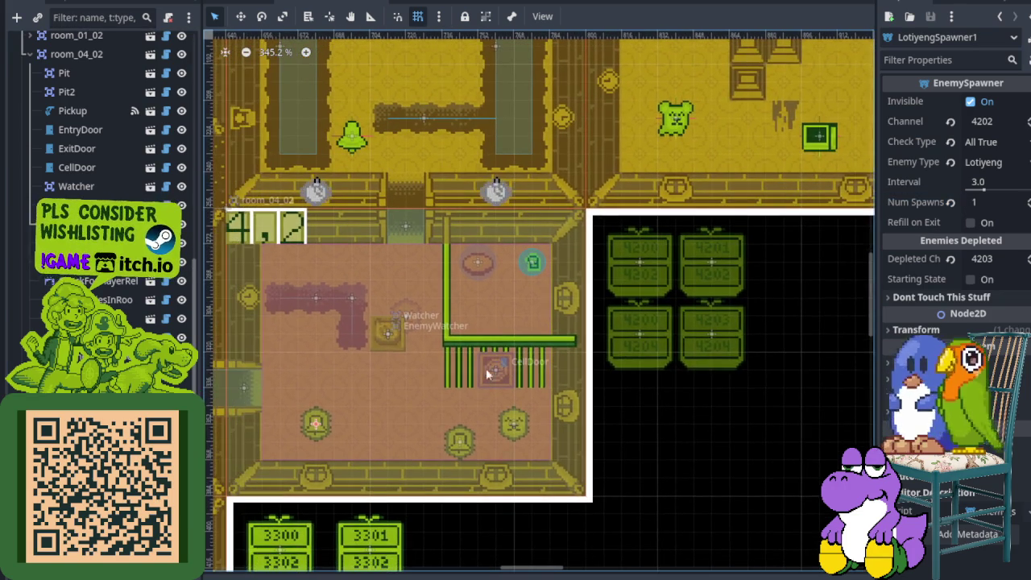
{"action": "scroll", "coordinate": [445, 339], "scroll_direction": "down", "scroll_amount": 4}
{"action": "scroll", "coordinate": [445, 339], "scroll_direction": "up", "scroll_amount": 3}
{"action": "left_click_drag", "start_coordinate": [445, 339], "coordinate": [456, 323]}
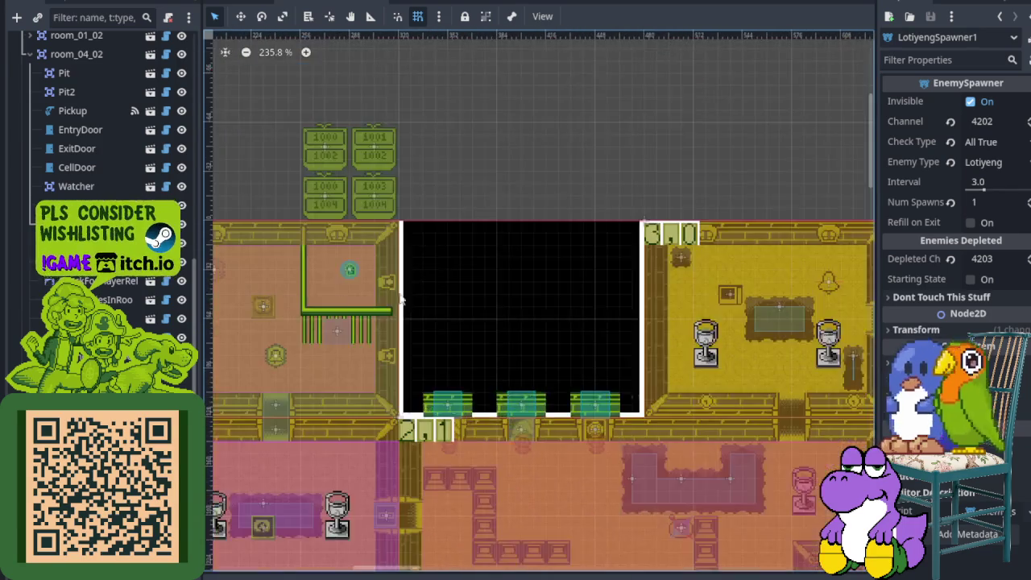
{"action": "scroll", "coordinate": [456, 323], "scroll_direction": "up", "scroll_amount": 1}
{"action": "scroll", "coordinate": [489, 283], "scroll_direction": "up", "scroll_amount": 3}
{"action": "left_click", "coordinate": [523, 286]}
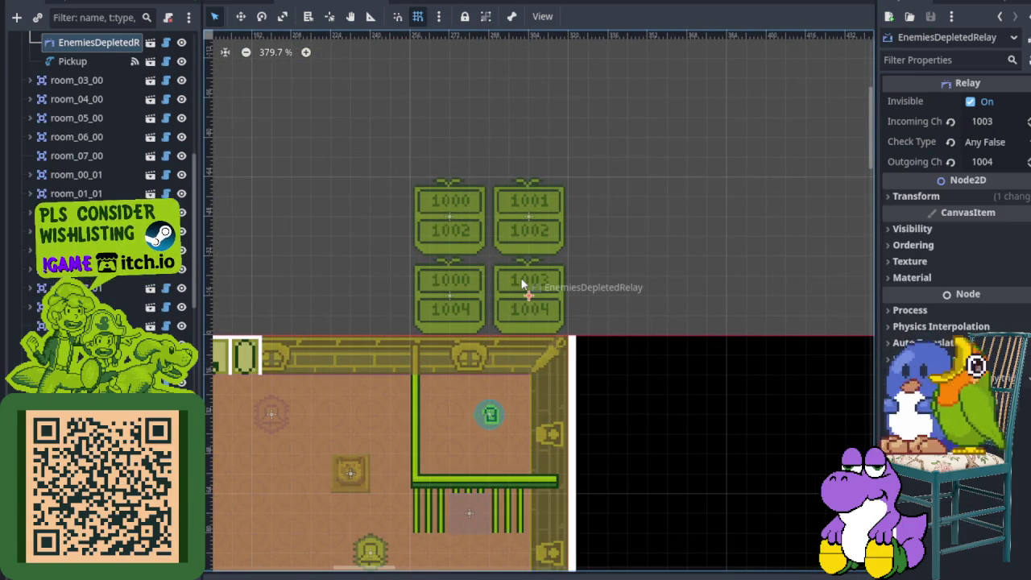
{"action": "scroll", "coordinate": [568, 322], "scroll_direction": "down", "scroll_amount": 3}
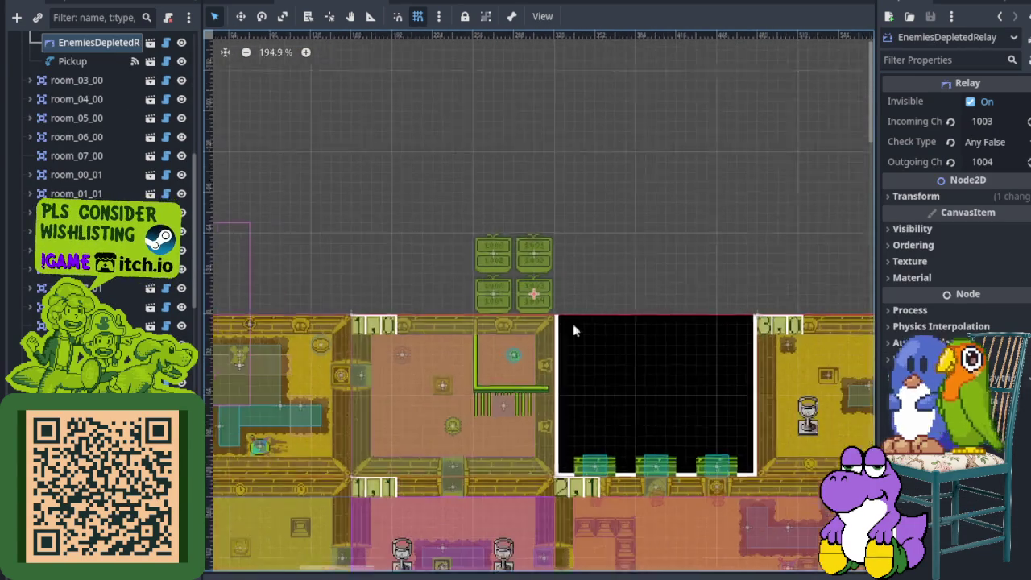
{"action": "left_click_drag", "start_coordinate": [568, 322], "coordinate": [297, 148]}
{"action": "scroll", "coordinate": [641, 338], "scroll_direction": "up", "scroll_amount": 2}
{"action": "scroll", "coordinate": [642, 338], "scroll_direction": "up", "scroll_amount": 1}
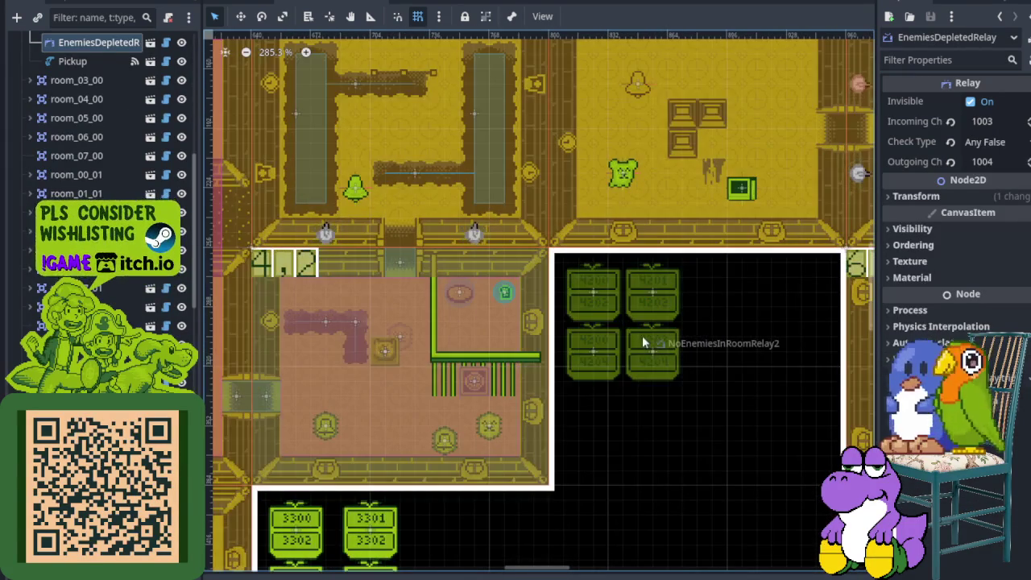
Rename the 4203→4204 relay NoEnemiesInRoomRelay2 from the Scene dock and save.
{"action": "left_click", "coordinate": [641, 334]}
{"action": "right_click", "coordinate": [102, 318]}
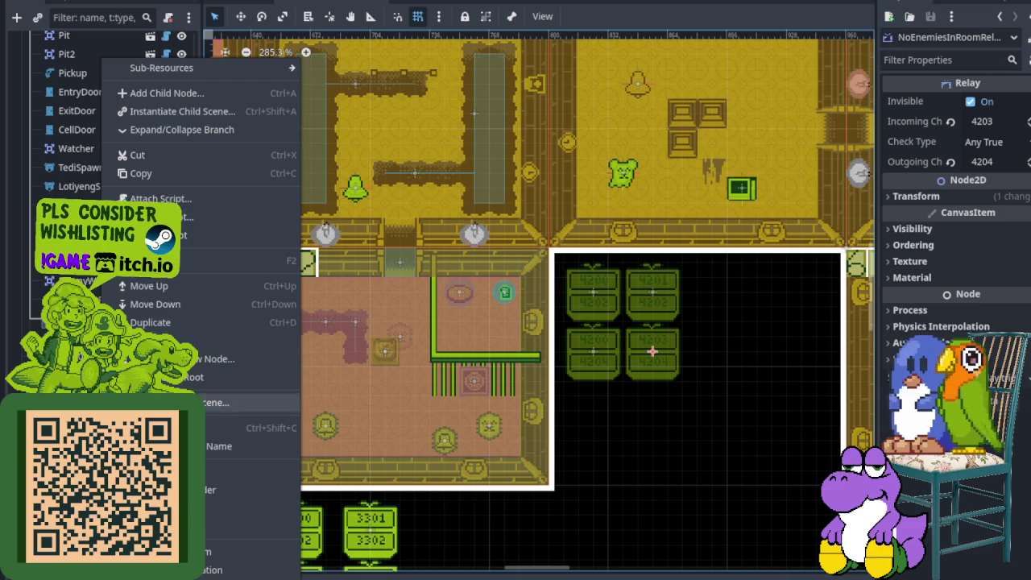
{"action": "left_click", "coordinate": [201, 260]}
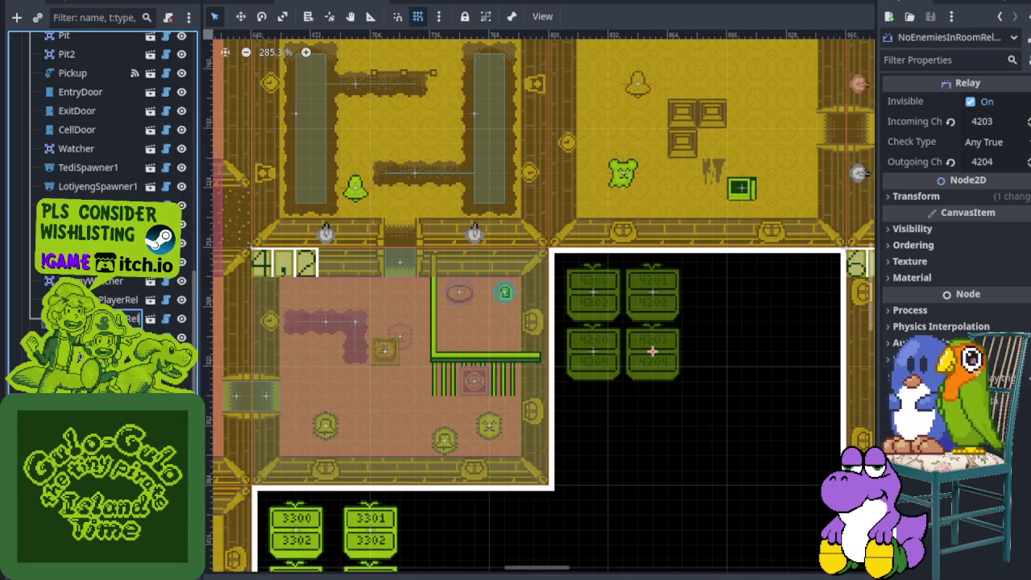
{"action": "key", "text": "ctrl+s"}
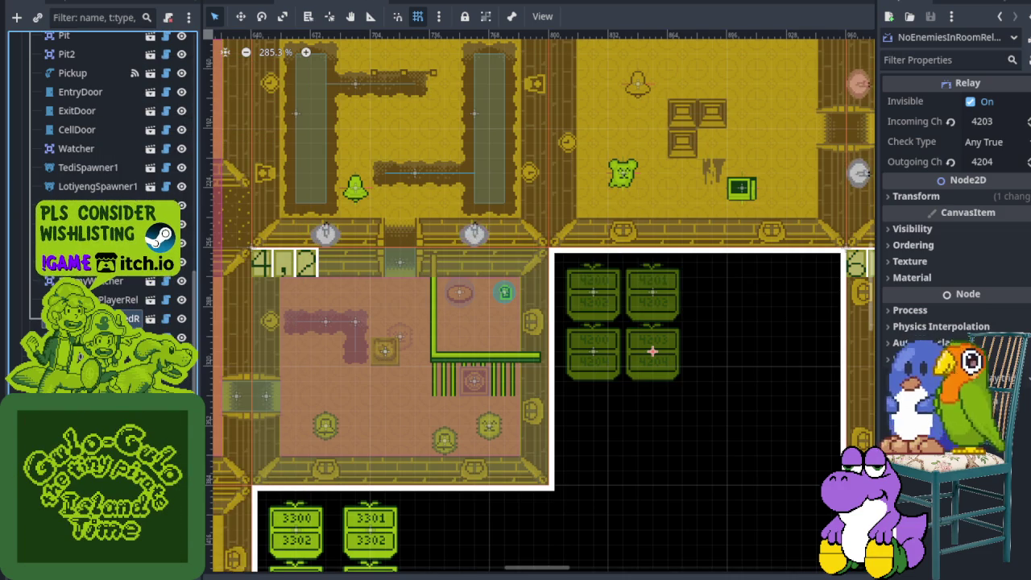
{"action": "scroll", "coordinate": [305, 259], "scroll_direction": "down", "scroll_amount": 4}
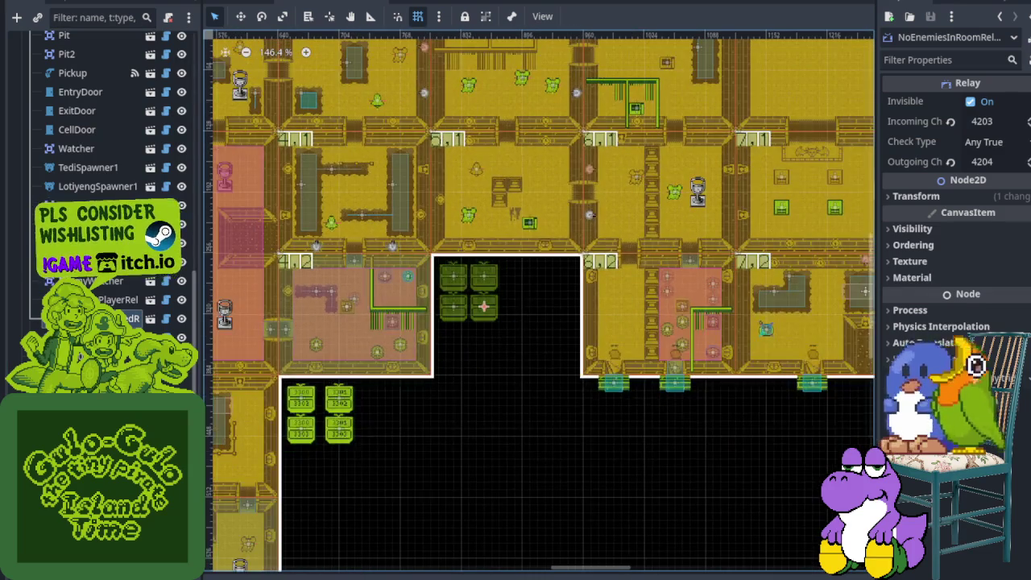
After checking room 1,0's reference relays, set the 4203→4204 relay's check type to All False.
{"action": "scroll", "coordinate": [523, 309], "scroll_direction": "down", "scroll_amount": 3}
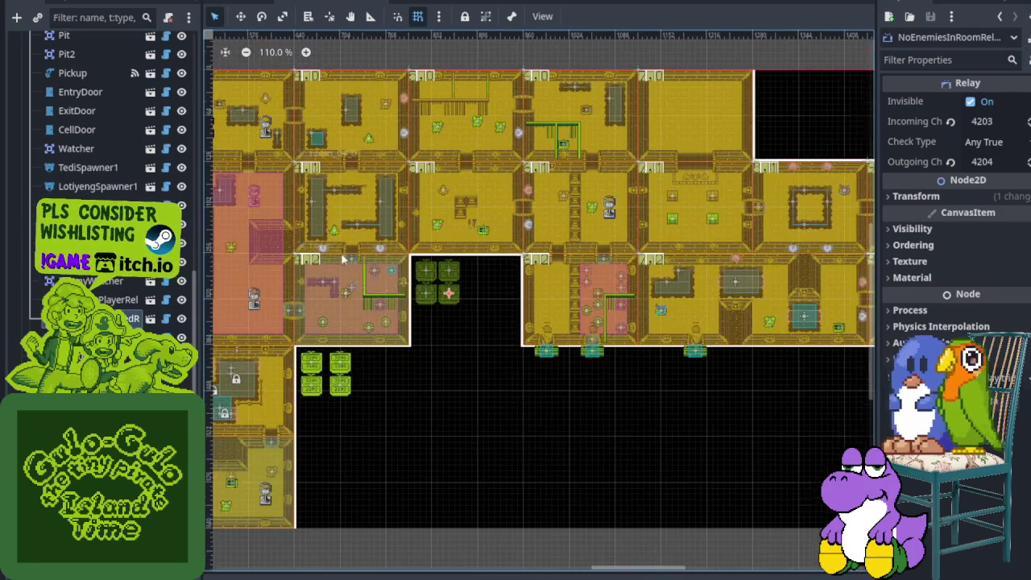
{"action": "scroll", "coordinate": [524, 308], "scroll_direction": "up", "scroll_amount": 5}
{"action": "scroll", "coordinate": [372, 248], "scroll_direction": "up", "scroll_amount": 5}
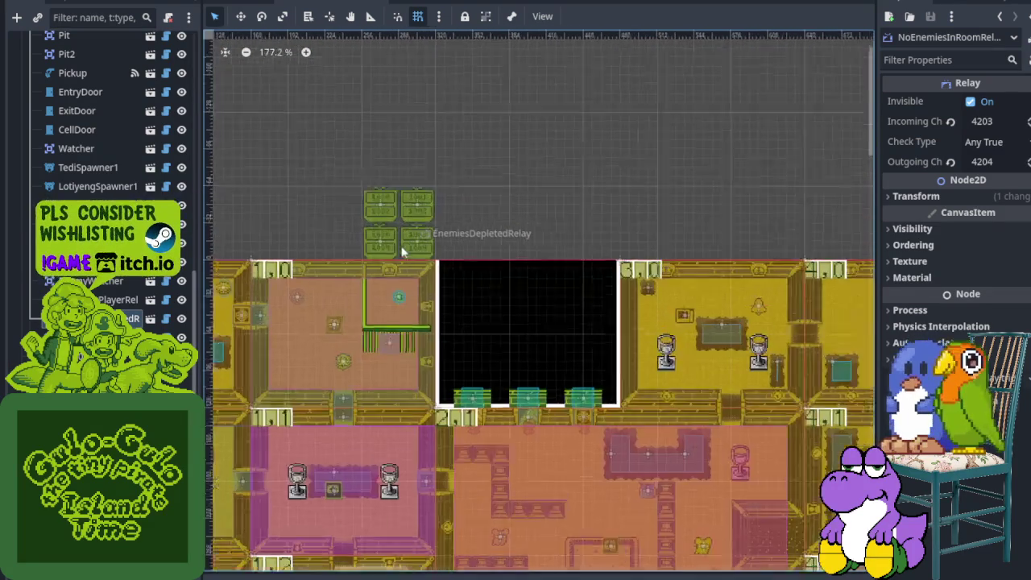
{"action": "left_click", "coordinate": [368, 252]}
{"action": "scroll", "coordinate": [370, 251], "scroll_direction": "up", "scroll_amount": 2}
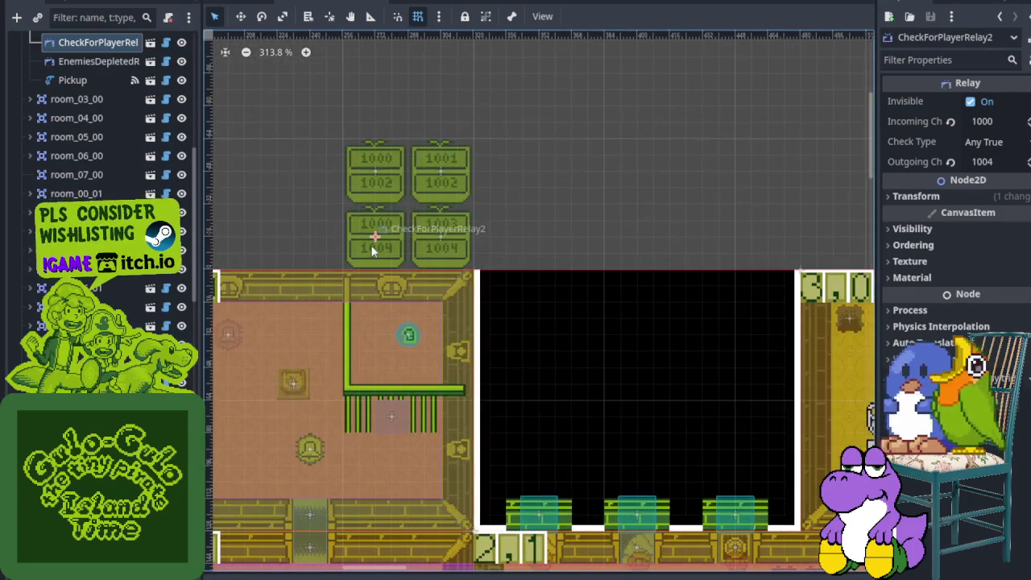
{"action": "left_click", "coordinate": [442, 246]}
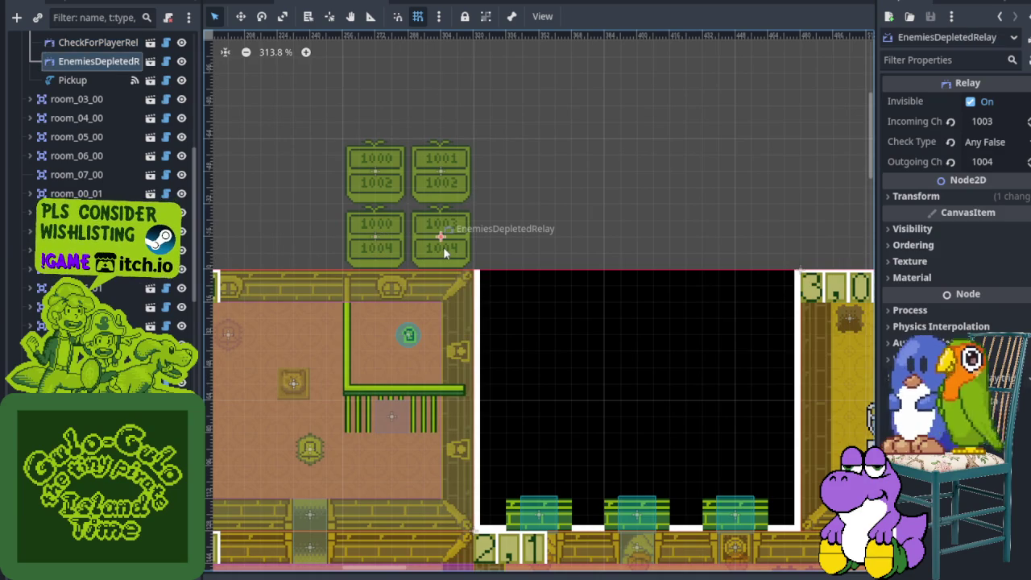
{"action": "scroll", "coordinate": [524, 287], "scroll_direction": "down", "scroll_amount": 5}
{"action": "scroll", "coordinate": [476, 269], "scroll_direction": "up", "scroll_amount": 5}
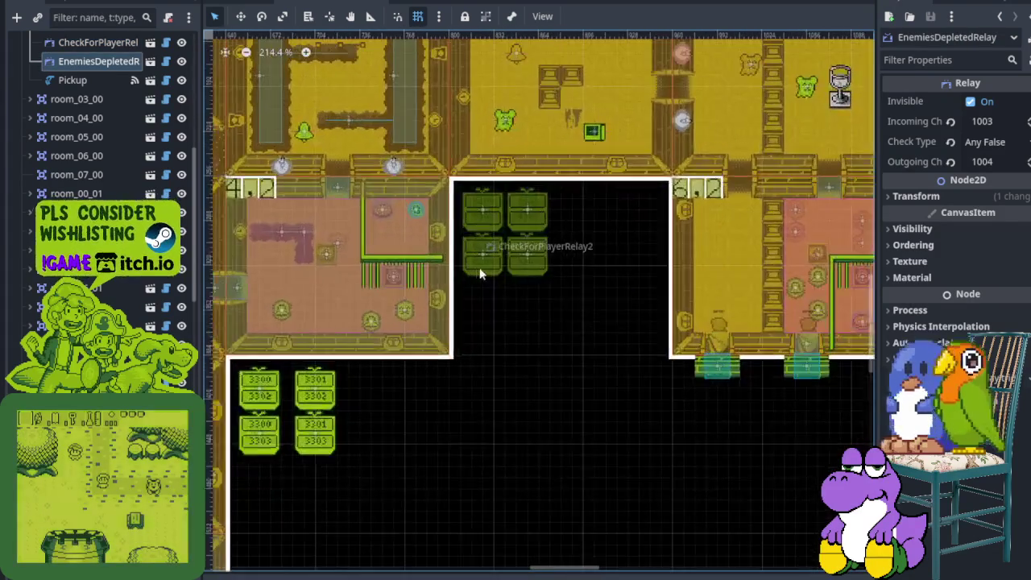
{"action": "left_click", "coordinate": [516, 263]}
{"action": "left_click", "coordinate": [991, 144]}
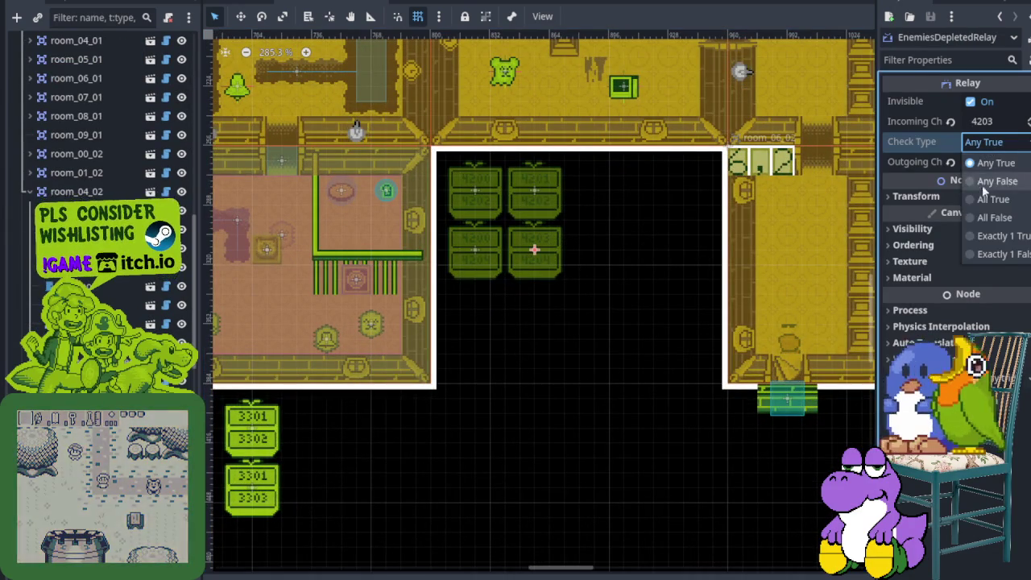
{"action": "left_click", "coordinate": [984, 214]}
Review room 1,0's check-for-player, enemies-depleted and no-enemies-in-room reference relays.
{"action": "scroll", "coordinate": [658, 264], "scroll_direction": "down", "scroll_amount": 5}
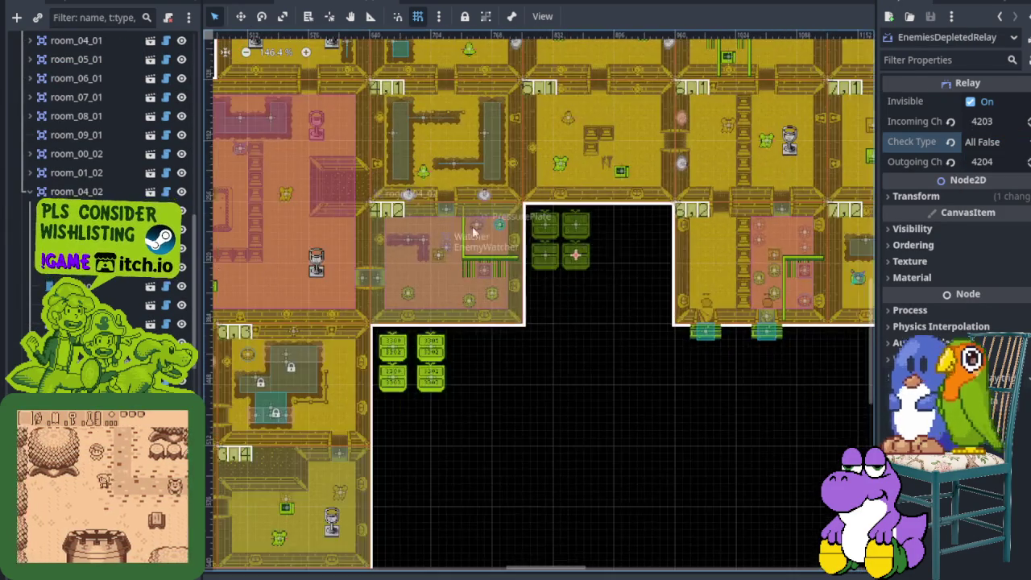
{"action": "scroll", "coordinate": [464, 202], "scroll_direction": "up", "scroll_amount": 5}
{"action": "left_click", "coordinate": [464, 202]}
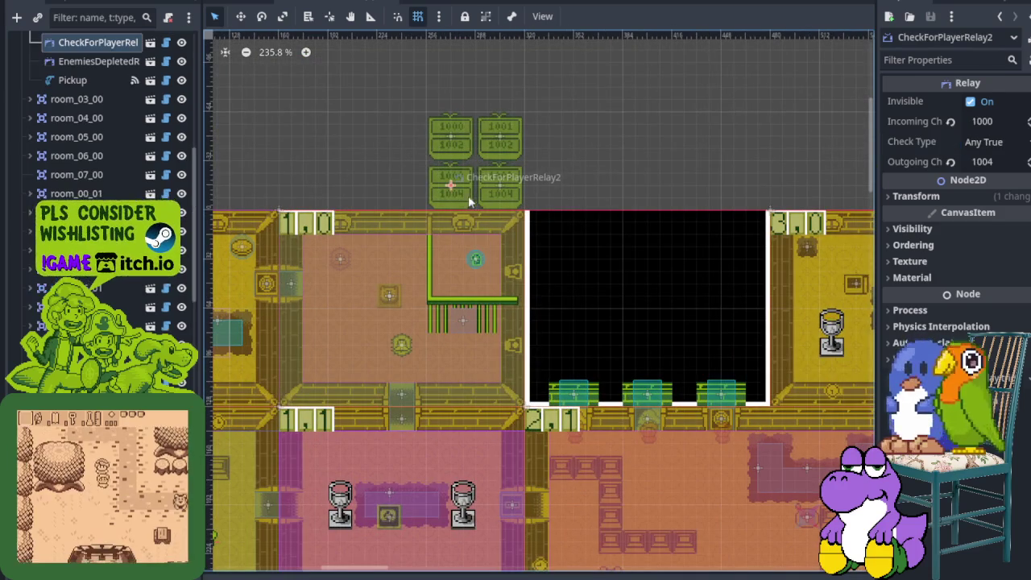
{"action": "left_click", "coordinate": [487, 197]}
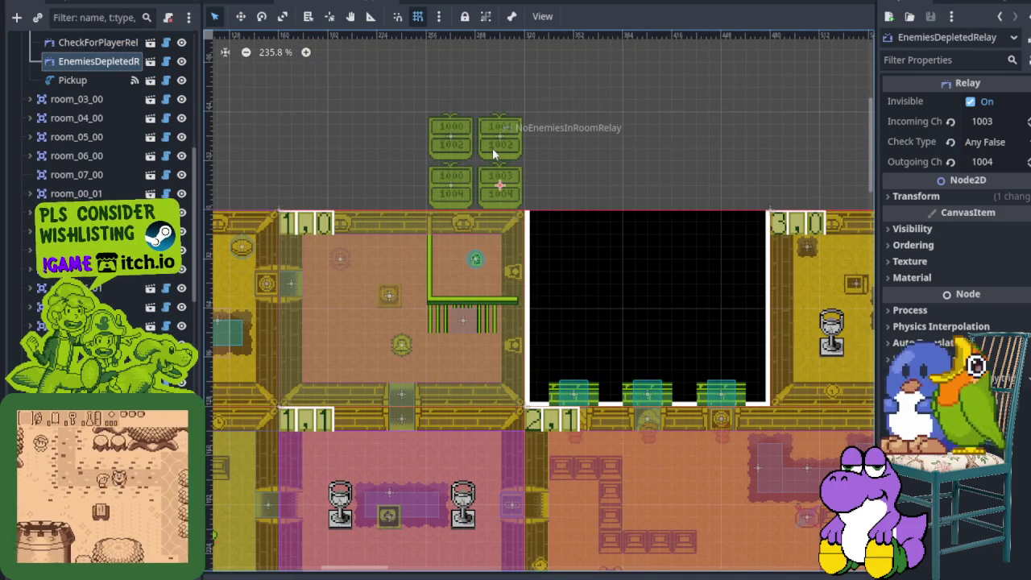
{"action": "left_click", "coordinate": [492, 147]}
{"action": "left_click", "coordinate": [461, 153]}
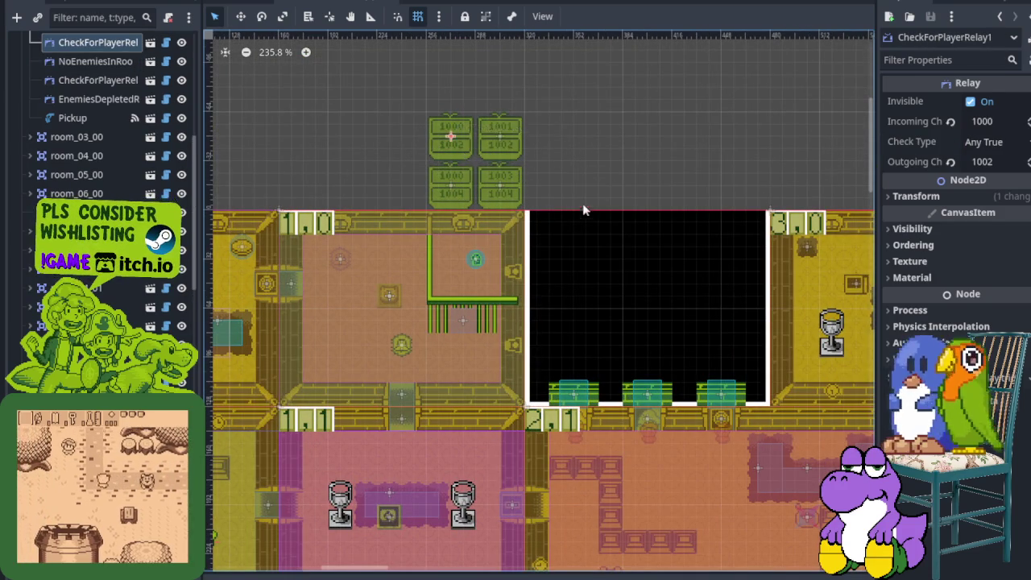
{"action": "scroll", "coordinate": [575, 207], "scroll_direction": "down", "scroll_amount": 5}
{"action": "scroll", "coordinate": [679, 255], "scroll_direction": "up", "scroll_amount": 4}
{"action": "scroll", "coordinate": [678, 254], "scroll_direction": "up", "scroll_amount": 1}
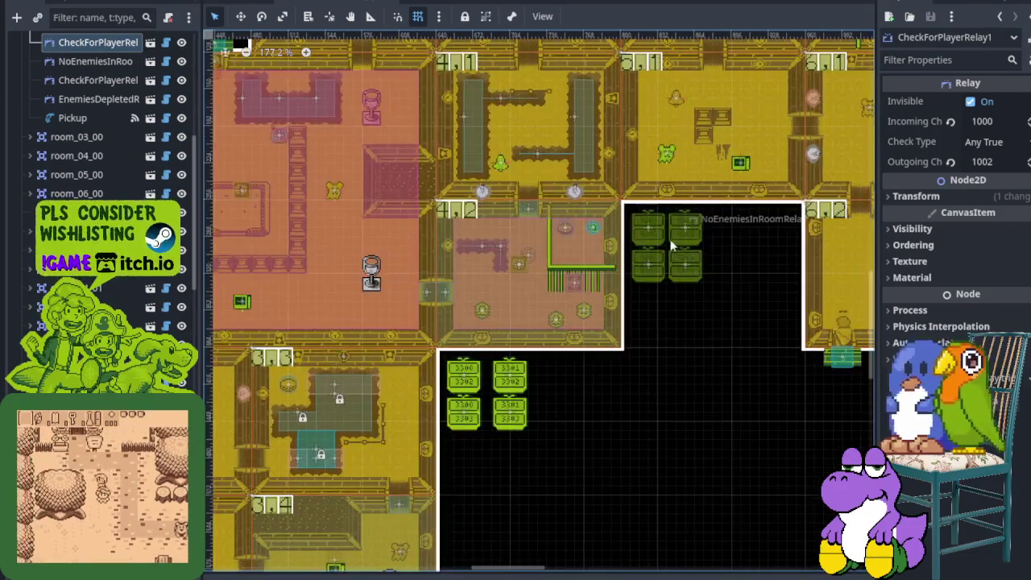
Set the 4201→4202 relay's check type to All False and save the scene.
{"action": "left_click", "coordinate": [670, 237]}
{"action": "left_click", "coordinate": [991, 141]}
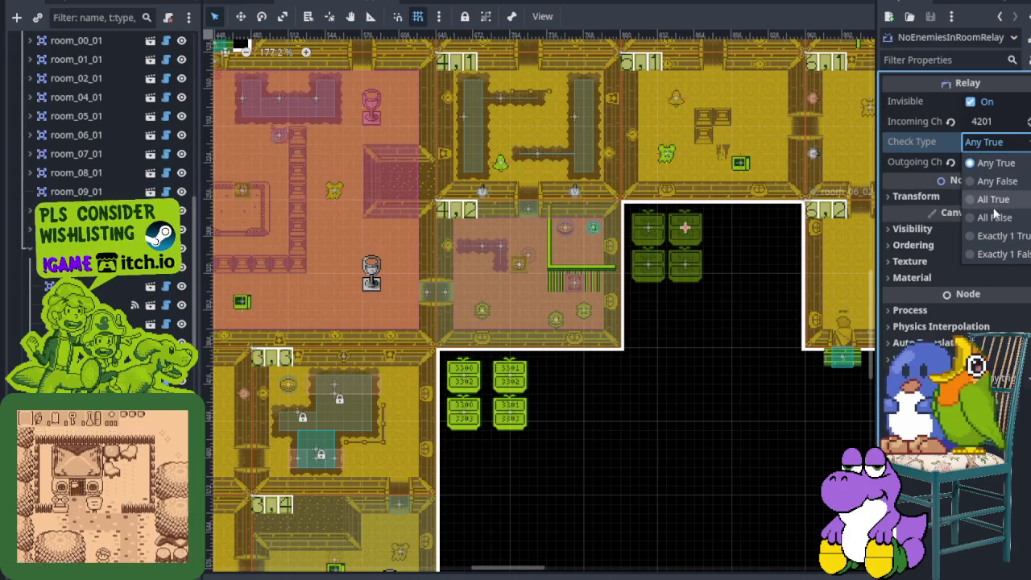
{"action": "left_click", "coordinate": [994, 217]}
{"action": "key", "text": "ctrl+s"}
{"action": "scroll", "coordinate": [485, 243], "scroll_direction": "down", "scroll_amount": 10}
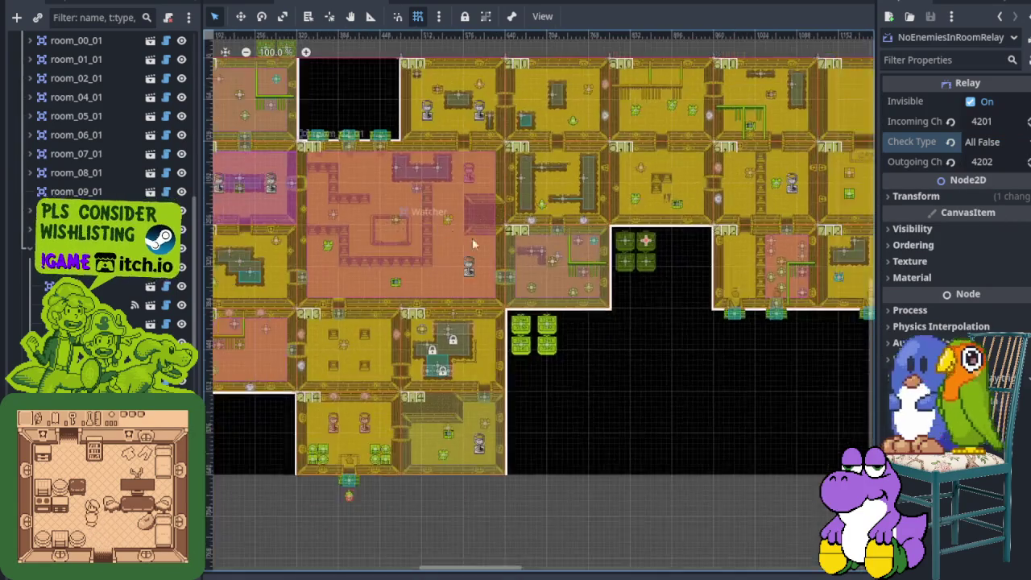
{"action": "scroll", "coordinate": [643, 355], "scroll_direction": "up", "scroll_amount": 12}
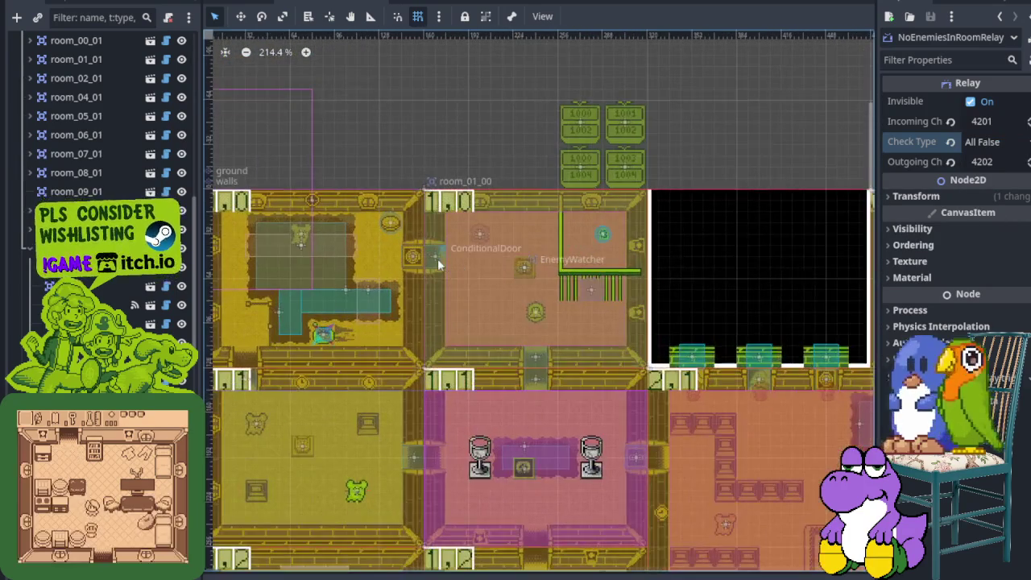
{"action": "left_click", "coordinate": [437, 259]}
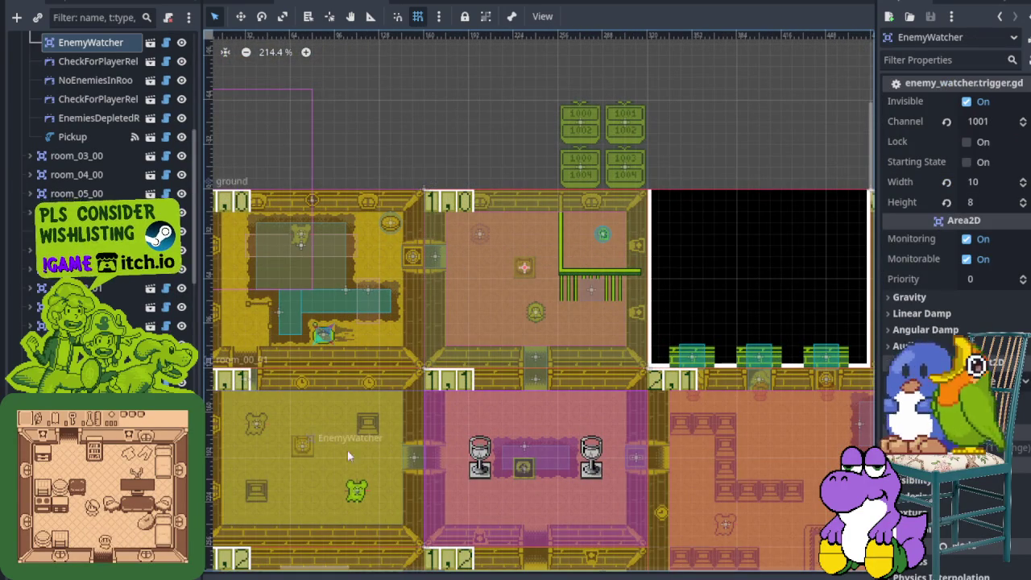
{"action": "scroll", "coordinate": [449, 403], "scroll_direction": "down", "scroll_amount": 4}
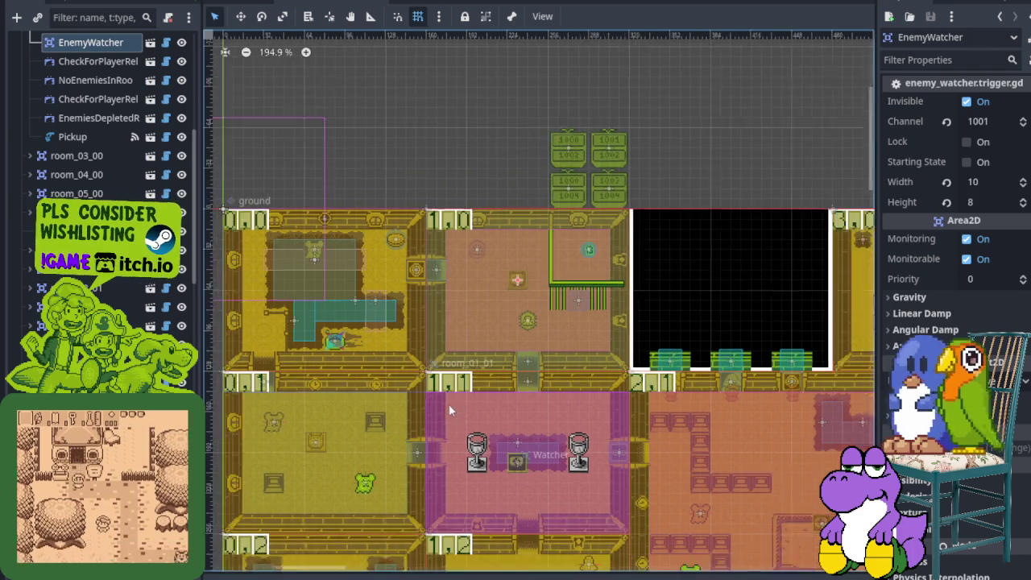
{"action": "scroll", "coordinate": [485, 266], "scroll_direction": "up", "scroll_amount": 8}
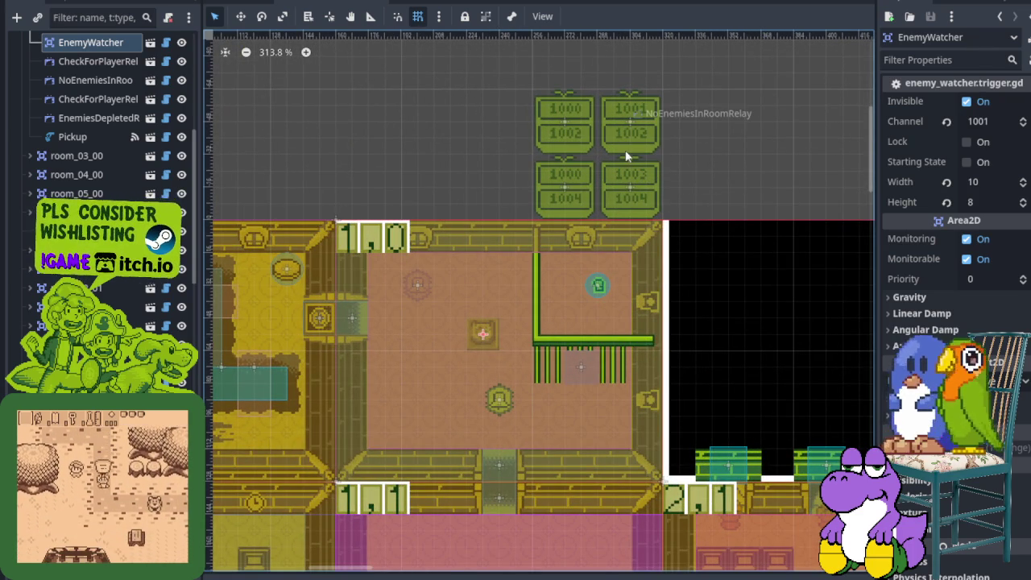
{"action": "scroll", "coordinate": [622, 153], "scroll_direction": "down", "scroll_amount": 4}
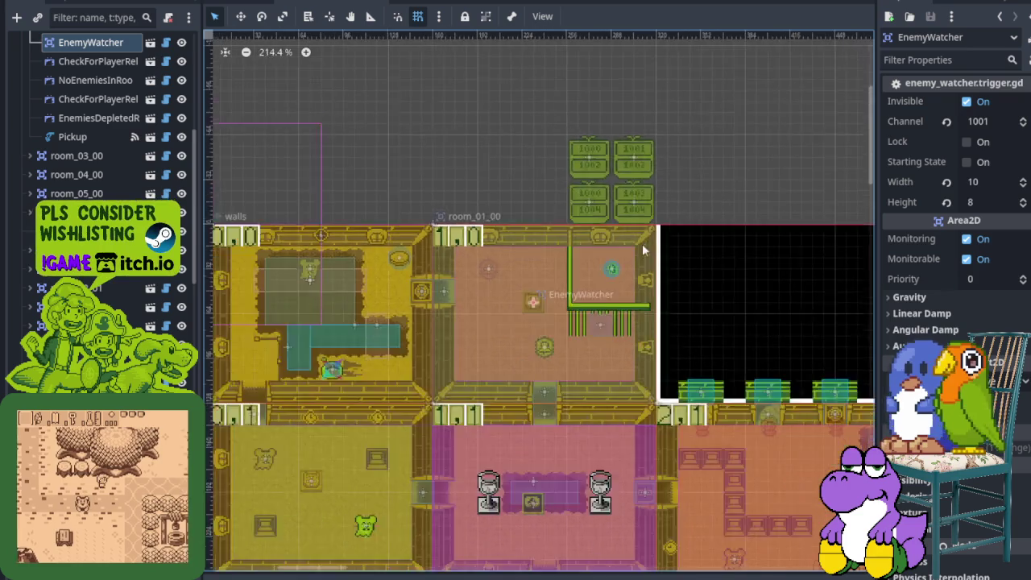
{"action": "scroll", "coordinate": [580, 290], "scroll_direction": "up", "scroll_amount": 2}
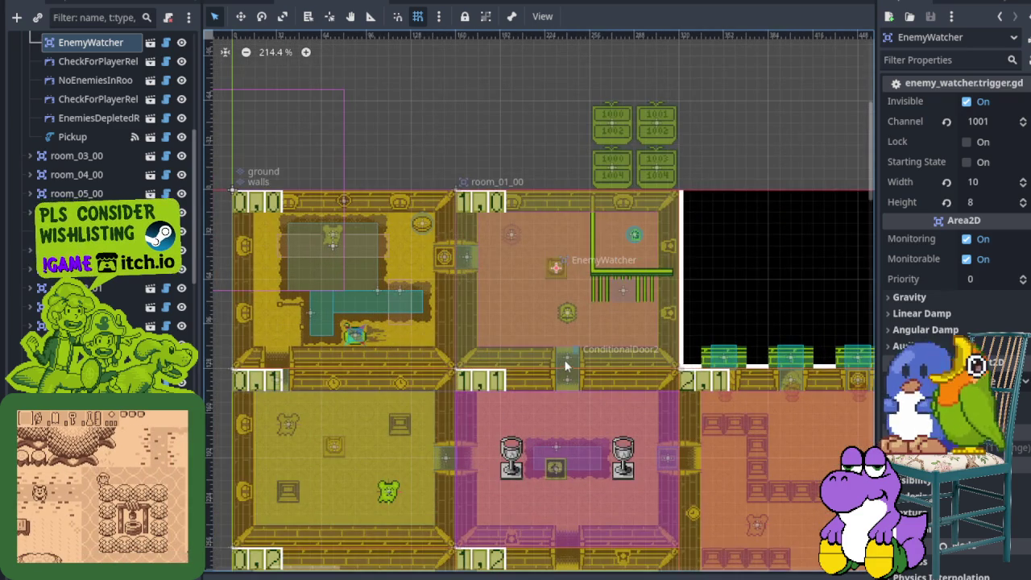
{"action": "scroll", "coordinate": [561, 361], "scroll_direction": "down", "scroll_amount": 3}
{"action": "mouse_move", "coordinate": [561, 360]}
{"action": "left_mouse_down"}
{"action": "mouse_move", "coordinate": [377, 210]}
{"action": "mouse_move", "coordinate": [216, 119]}
{"action": "left_mouse_up"}
{"action": "scroll", "coordinate": [538, 182], "scroll_direction": "up", "scroll_amount": 3}
{"action": "scroll", "coordinate": [538, 181], "scroll_direction": "up", "scroll_amount": 3}
{"action": "left_click", "coordinate": [542, 200]}
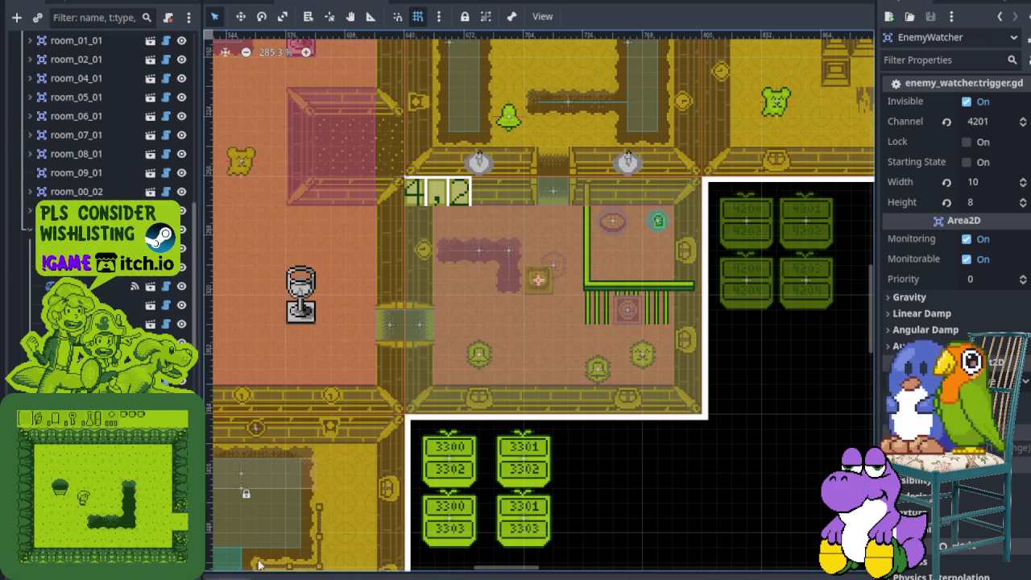
{"action": "scroll", "coordinate": [644, 232], "scroll_direction": "down", "scroll_amount": 5}
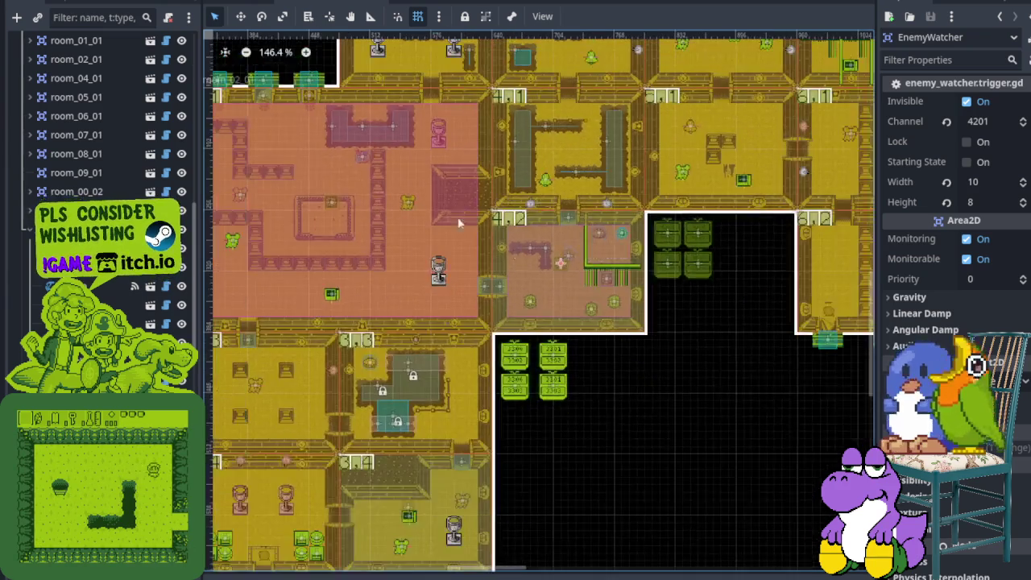
{"action": "scroll", "coordinate": [574, 326], "scroll_direction": "up", "scroll_amount": 3}
{"action": "scroll", "coordinate": [508, 211], "scroll_direction": "up", "scroll_amount": 3}
{"action": "scroll", "coordinate": [509, 206], "scroll_direction": "up", "scroll_amount": 4}
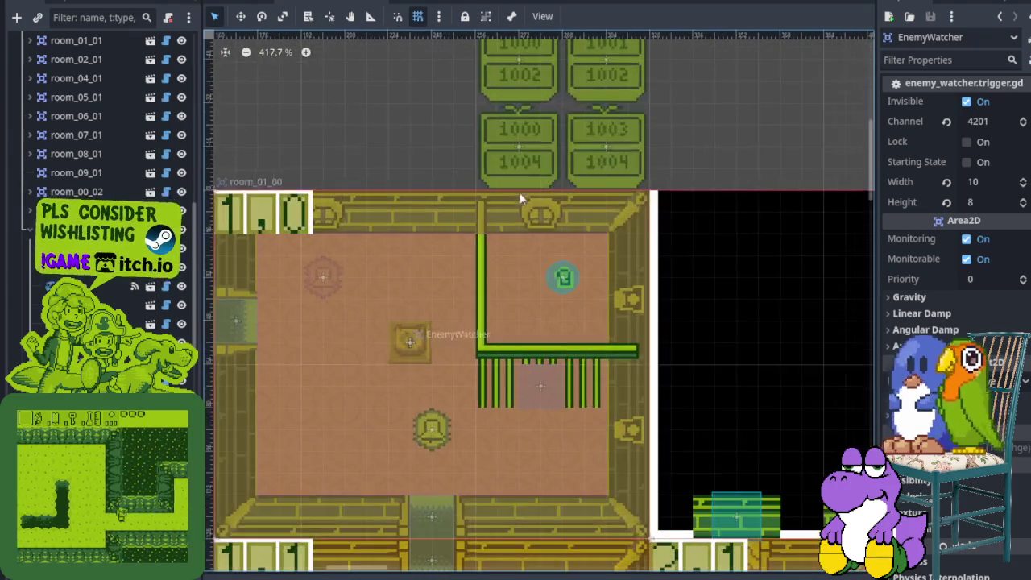
{"action": "left_click", "coordinate": [544, 403]}
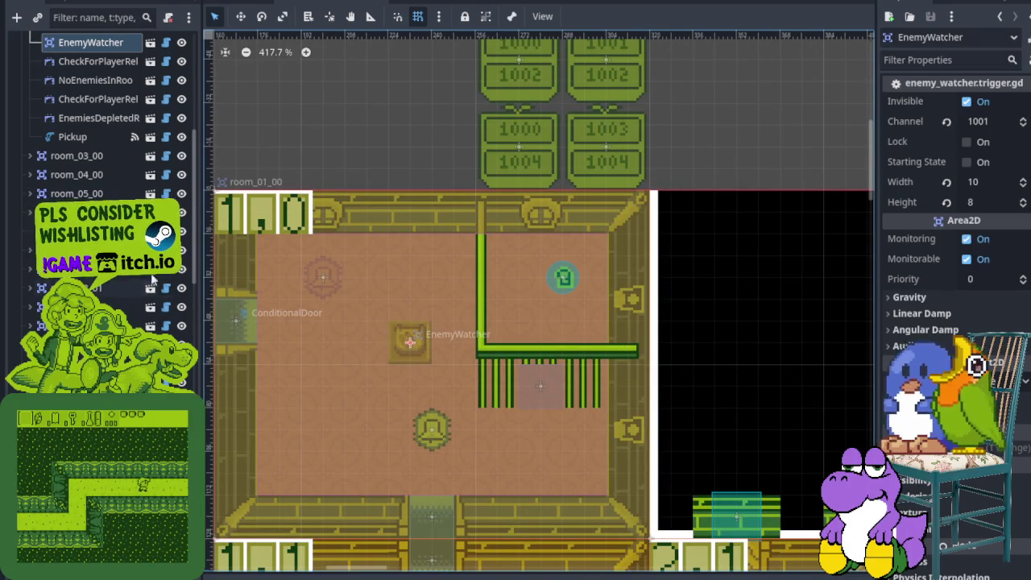
{"action": "scroll", "coordinate": [112, 242], "scroll_direction": "up", "scroll_amount": 3}
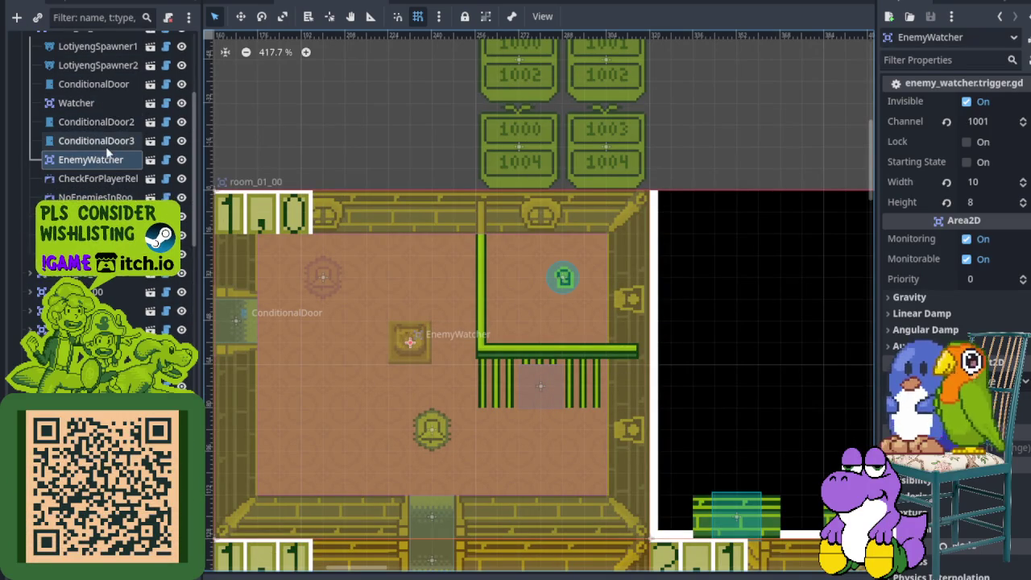
{"action": "left_click", "coordinate": [94, 90]}
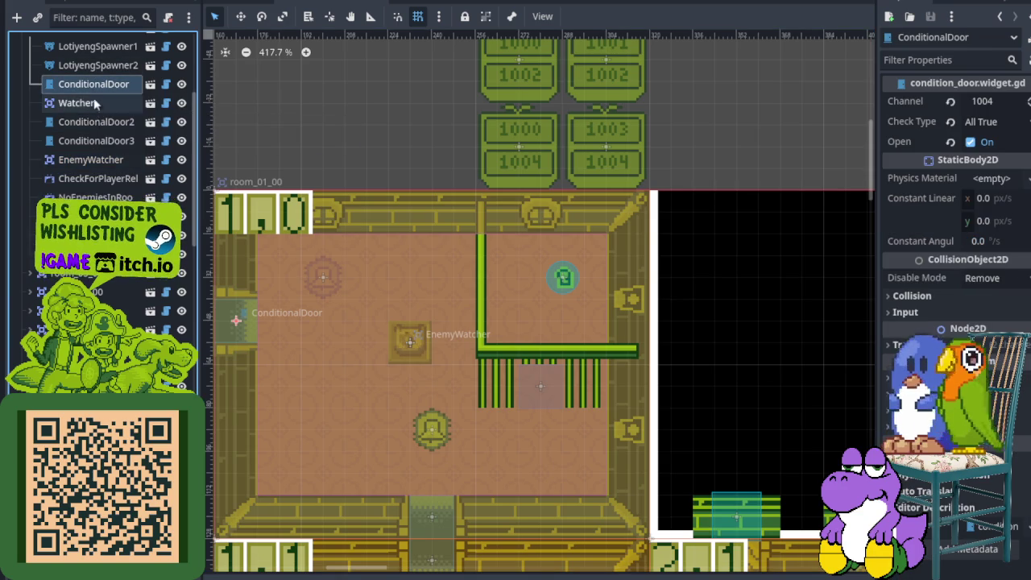
Rename ConditionalDoor3 to CellDoor in the Scene dock and save the scene.
{"action": "left_click", "coordinate": [96, 122]}
{"action": "left_click", "coordinate": [96, 141]}
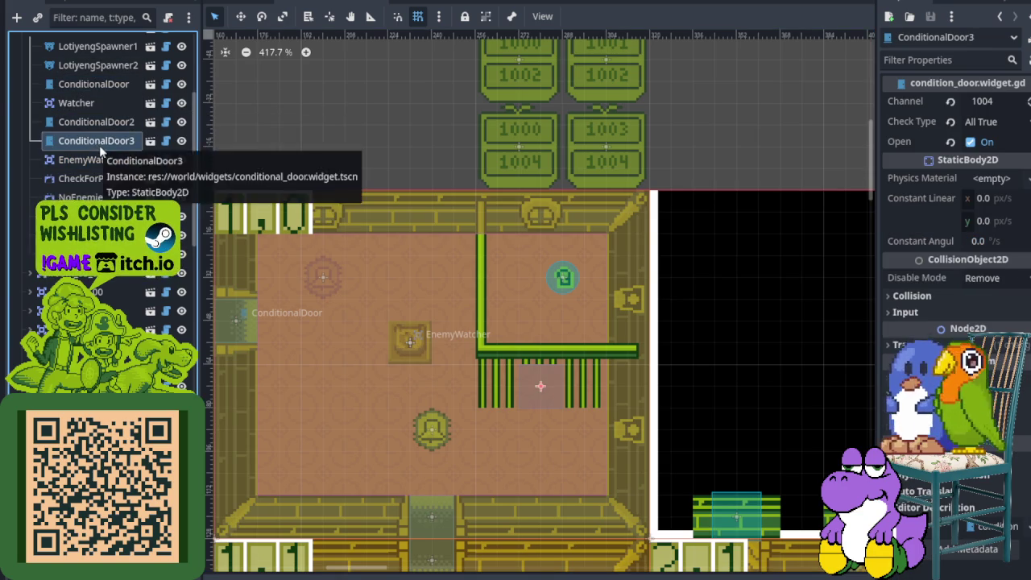
{"action": "right_click", "coordinate": [95, 142]}
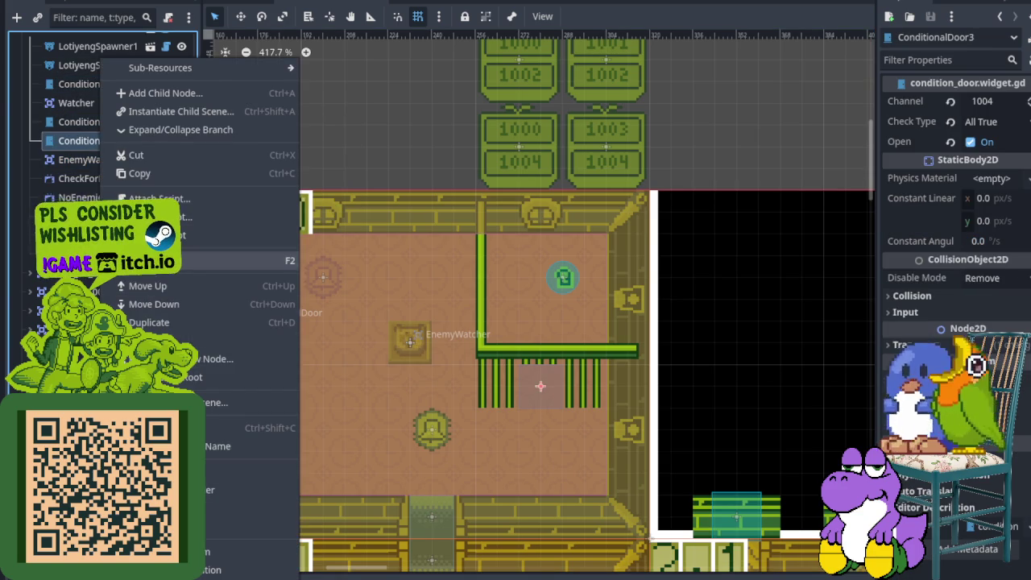
{"action": "left_click", "coordinate": [241, 260]}
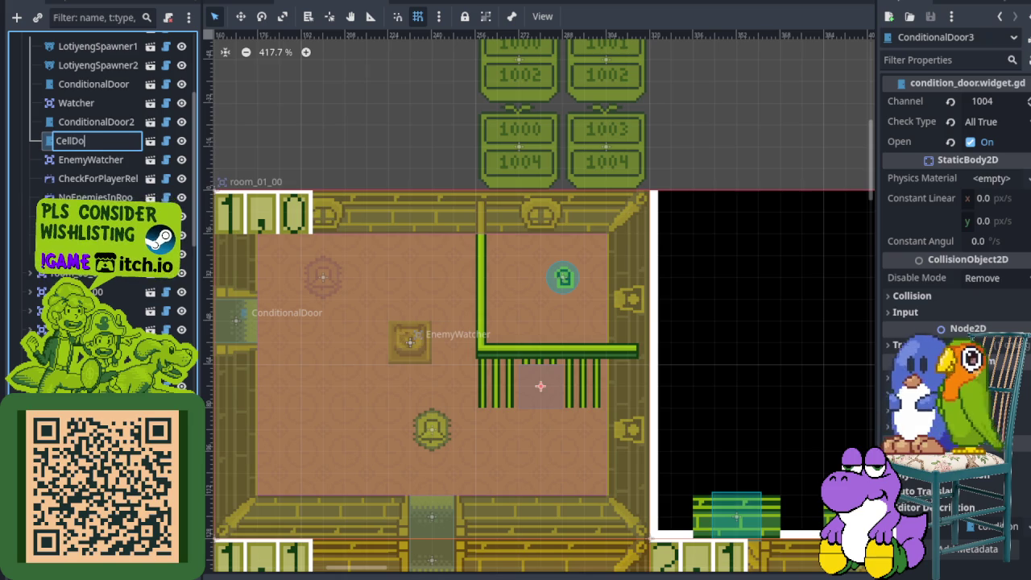
{"action": "type", "text": "or"}
{"action": "key", "text": "Return"}
{"action": "key", "text": "ctrl+s"}
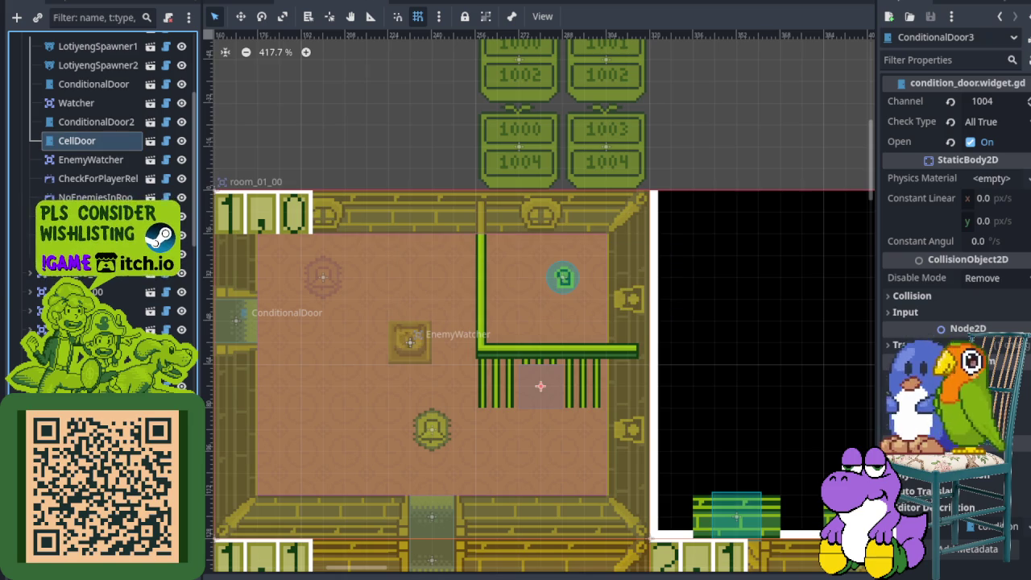
{"action": "scroll", "coordinate": [536, 259], "scroll_direction": "down", "scroll_amount": 6}
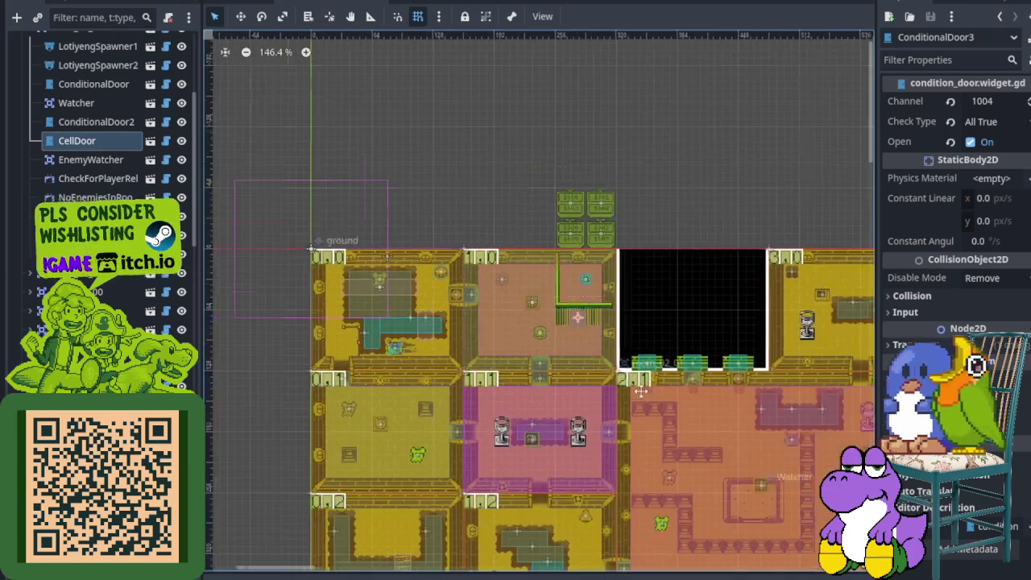
{"action": "scroll", "coordinate": [469, 260], "scroll_direction": "up", "scroll_amount": 2}
{"action": "scroll", "coordinate": [611, 295], "scroll_direction": "up", "scroll_amount": 7}
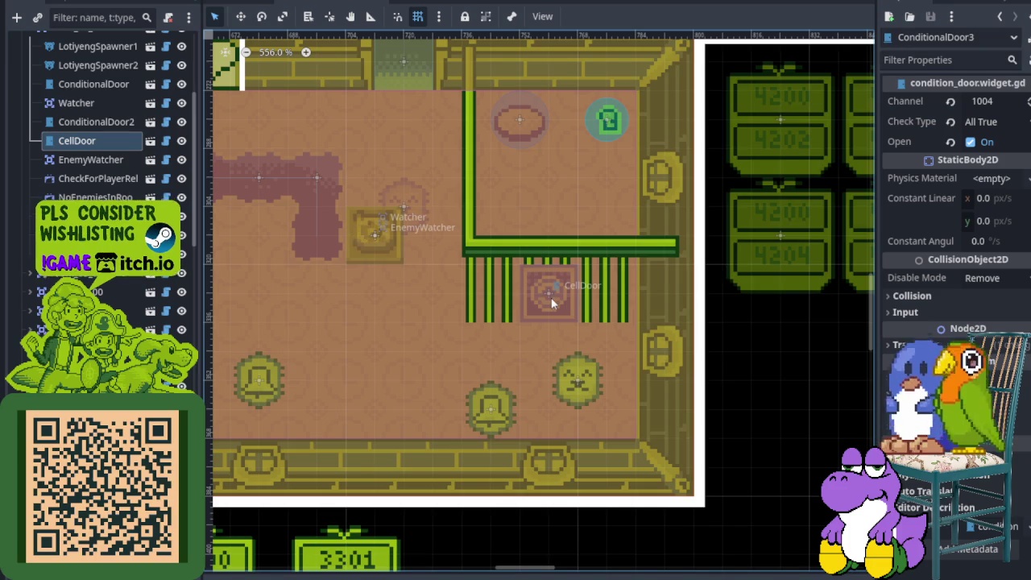
Compare the enemy watchers and cell doors of room 4,2 and room_01_00.
{"action": "key", "text": "Down"}
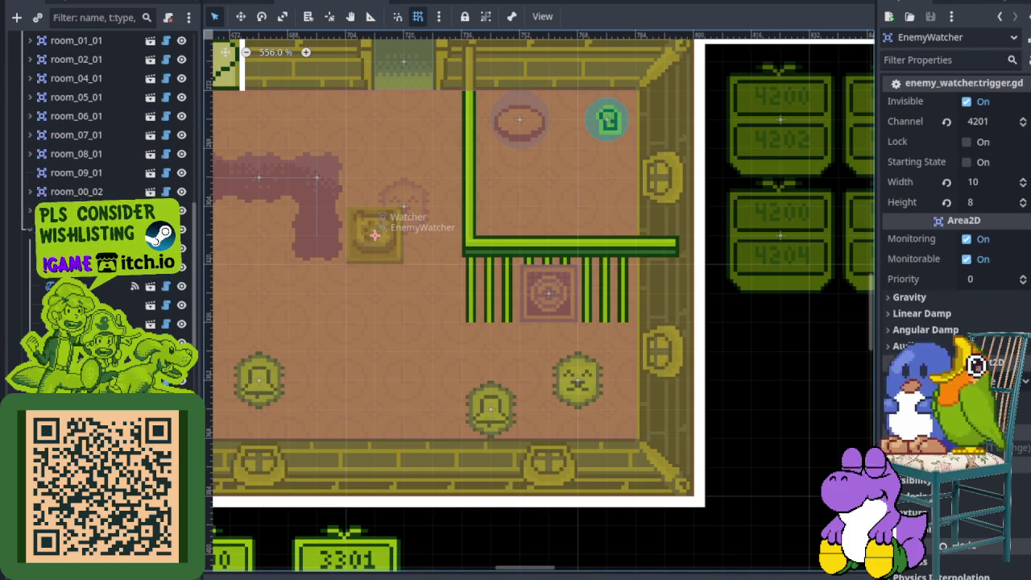
{"action": "scroll", "coordinate": [105, 113], "scroll_direction": "down", "scroll_amount": 3}
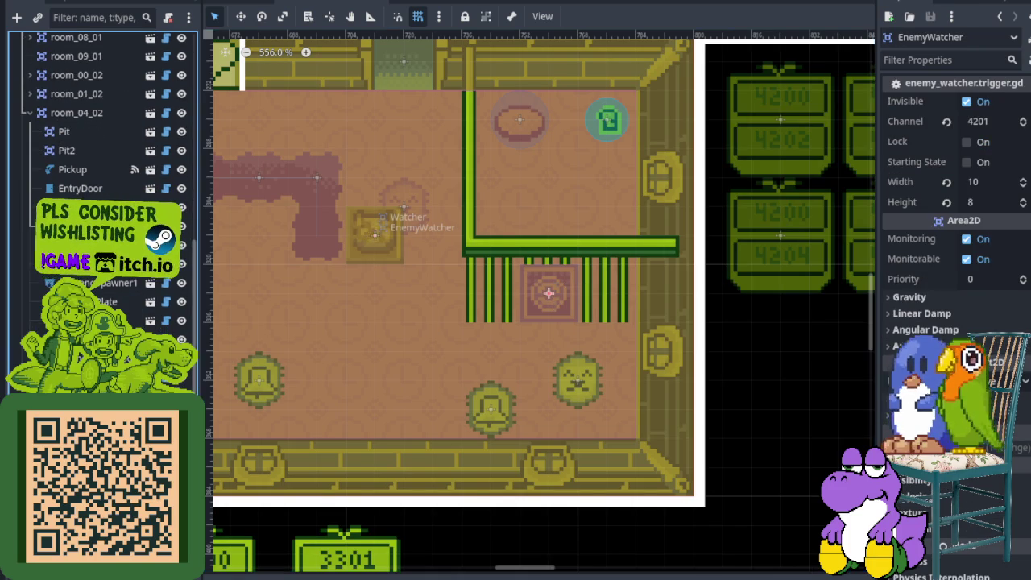
{"action": "key", "text": "Up"}
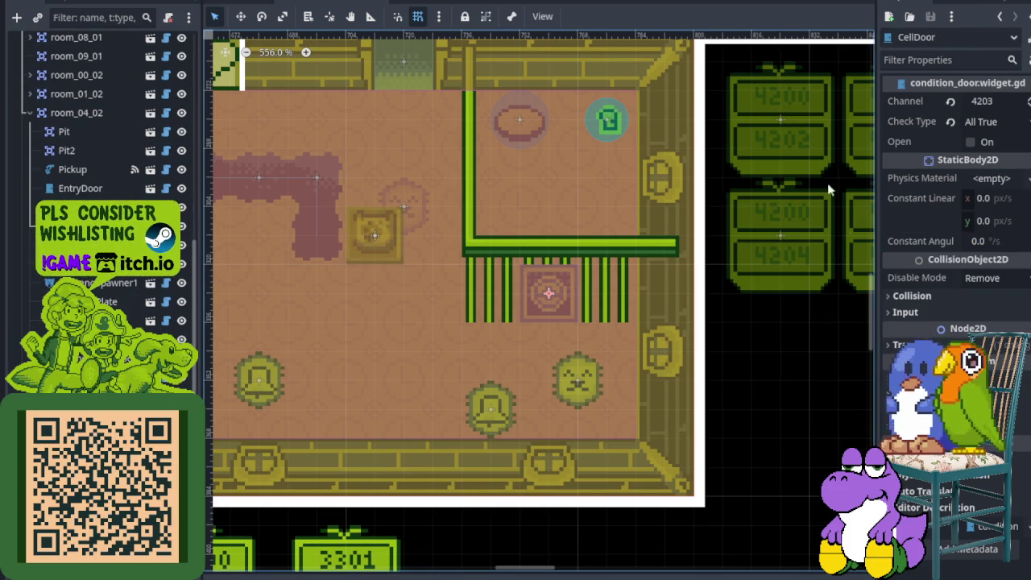
{"action": "scroll", "coordinate": [495, 315], "scroll_direction": "down", "scroll_amount": 3}
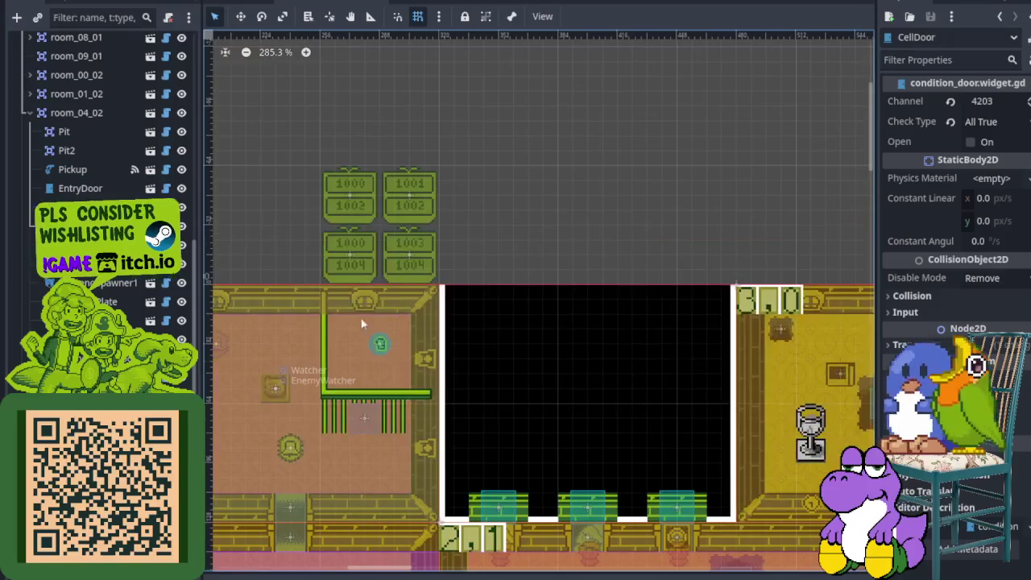
{"action": "scroll", "coordinate": [359, 405], "scroll_direction": "up", "scroll_amount": 3}
{"action": "left_click", "coordinate": [359, 406]}
{"action": "scroll", "coordinate": [72, 117], "scroll_direction": "up", "scroll_amount": 1}
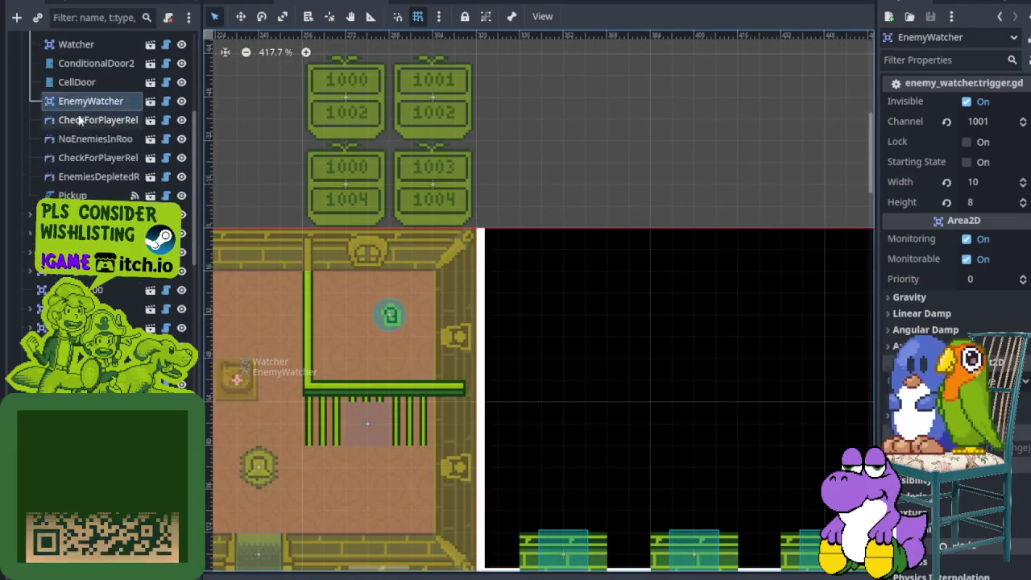
{"action": "scroll", "coordinate": [72, 117], "scroll_direction": "up", "scroll_amount": 3}
{"action": "key", "text": "Up"}
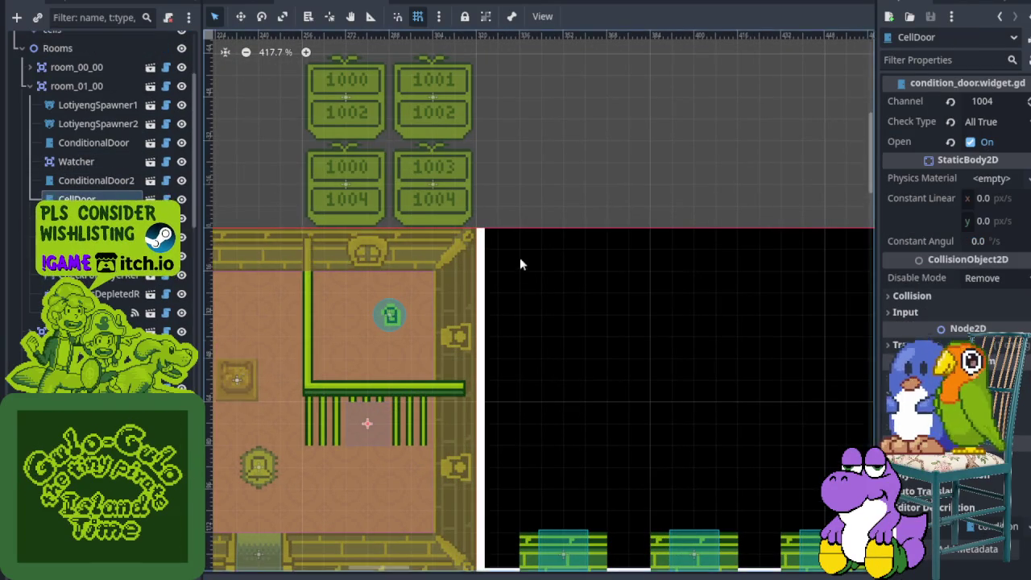
{"action": "scroll", "coordinate": [519, 265], "scroll_direction": "down", "scroll_amount": 5}
Select room_04_02's CellDoor, now set to start open, and save the scene.
{"action": "left_click_drag", "start_coordinate": [633, 336], "coordinate": [389, 132]}
{"action": "scroll", "coordinate": [565, 269], "scroll_direction": "up", "scroll_amount": 3}
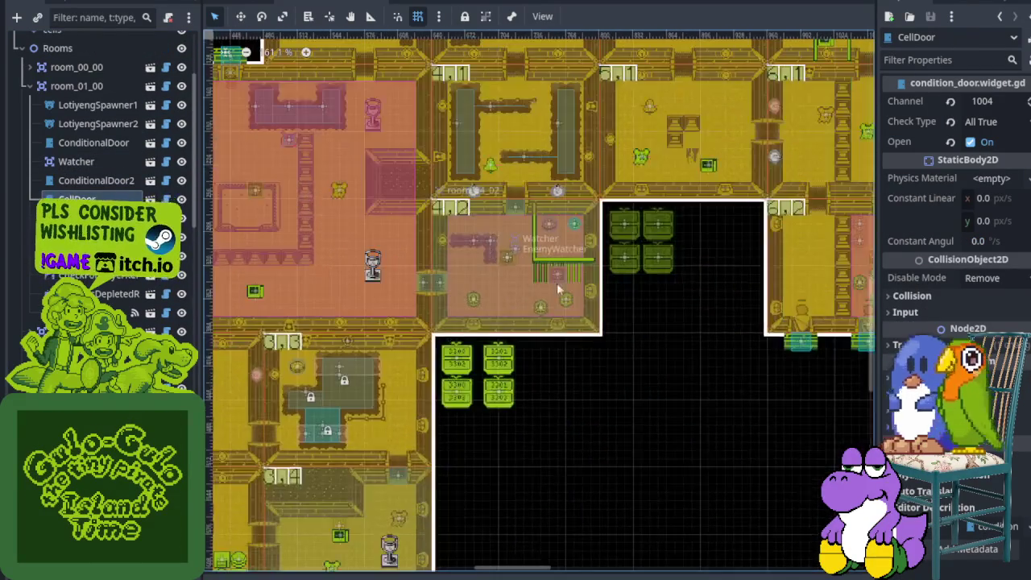
{"action": "left_click", "coordinate": [564, 269]}
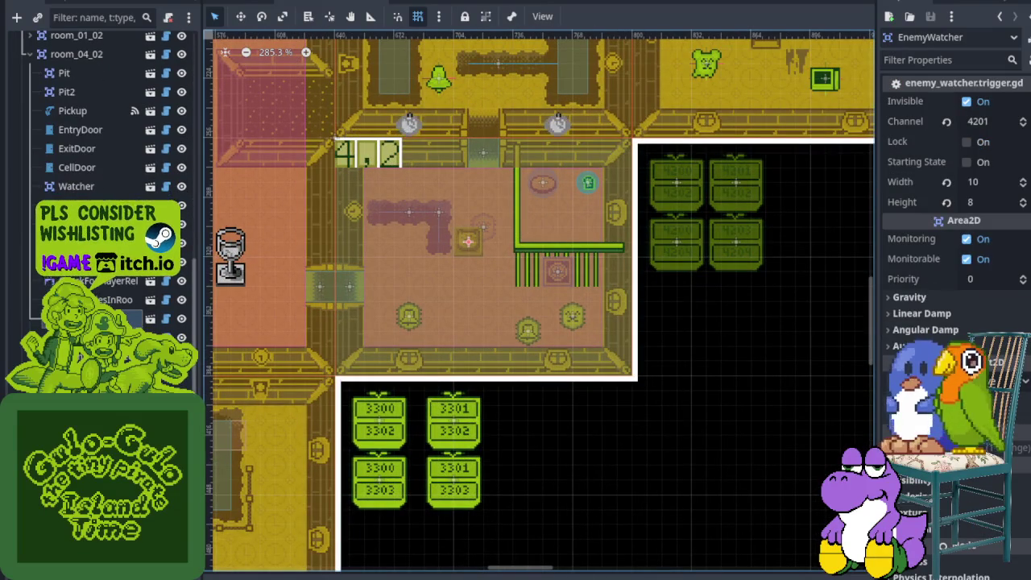
{"action": "left_click", "coordinate": [97, 168]}
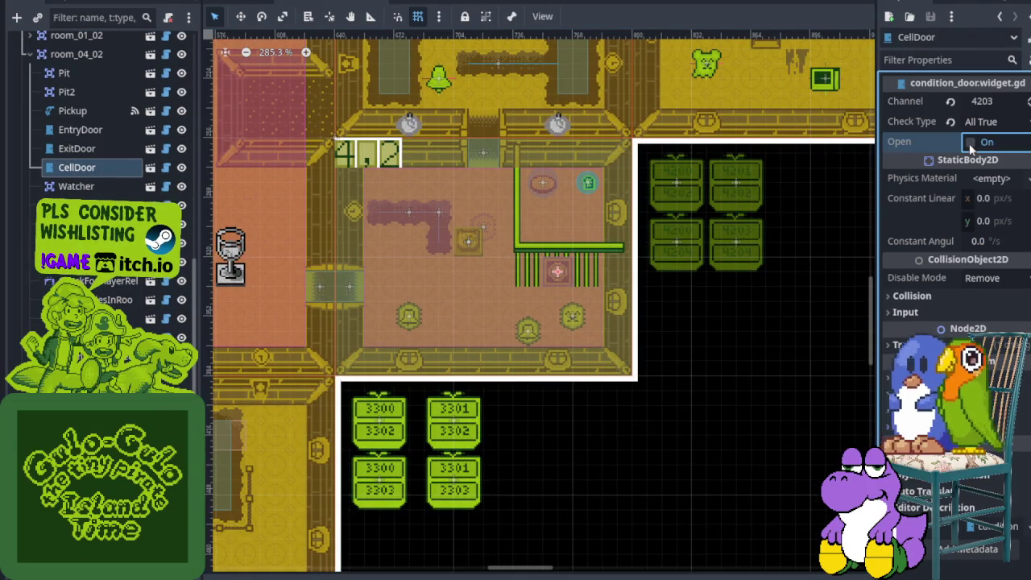
{"action": "key", "text": "ctrl+s"}
Check room_01_00's CellDoor settings against room_04_02's cell door.
{"action": "scroll", "coordinate": [558, 227], "scroll_direction": "down", "scroll_amount": 4}
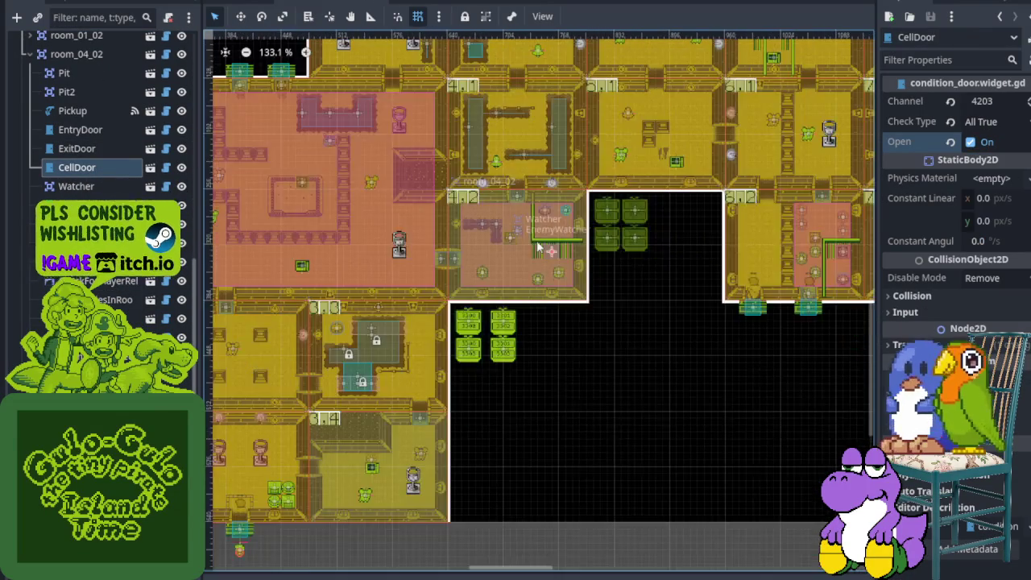
{"action": "scroll", "coordinate": [529, 223], "scroll_direction": "up", "scroll_amount": 5}
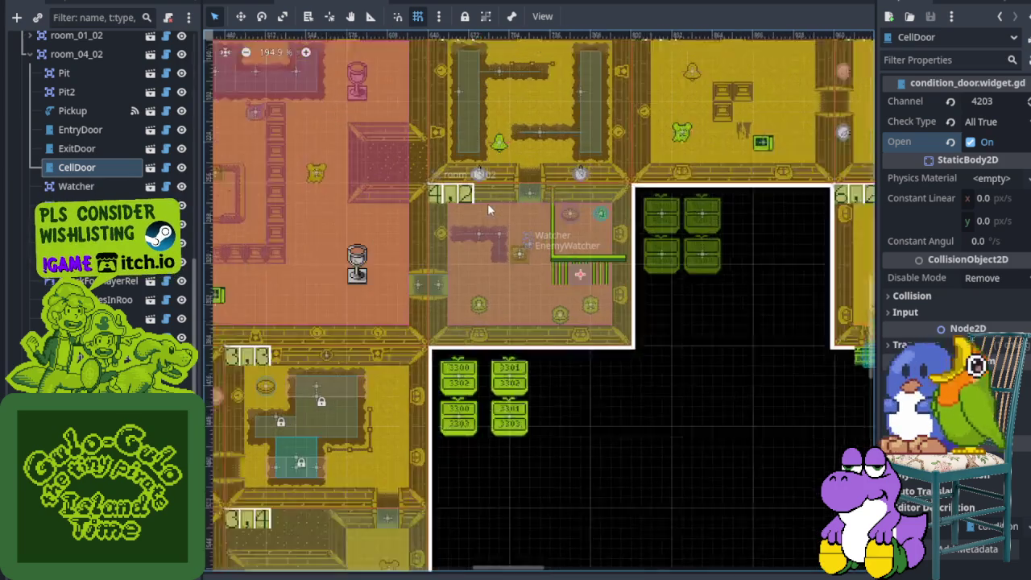
{"action": "scroll", "coordinate": [580, 345], "scroll_direction": "down", "scroll_amount": 2}
{"action": "scroll", "coordinate": [464, 327], "scroll_direction": "up", "scroll_amount": 5}
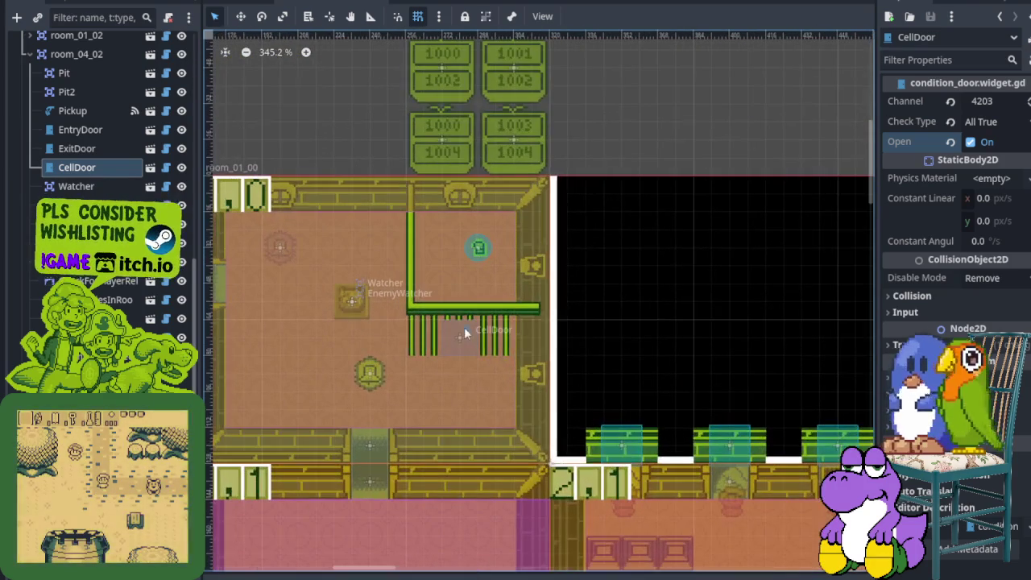
{"action": "left_click", "coordinate": [451, 346]}
{"action": "scroll", "coordinate": [111, 71], "scroll_direction": "up", "scroll_amount": 2}
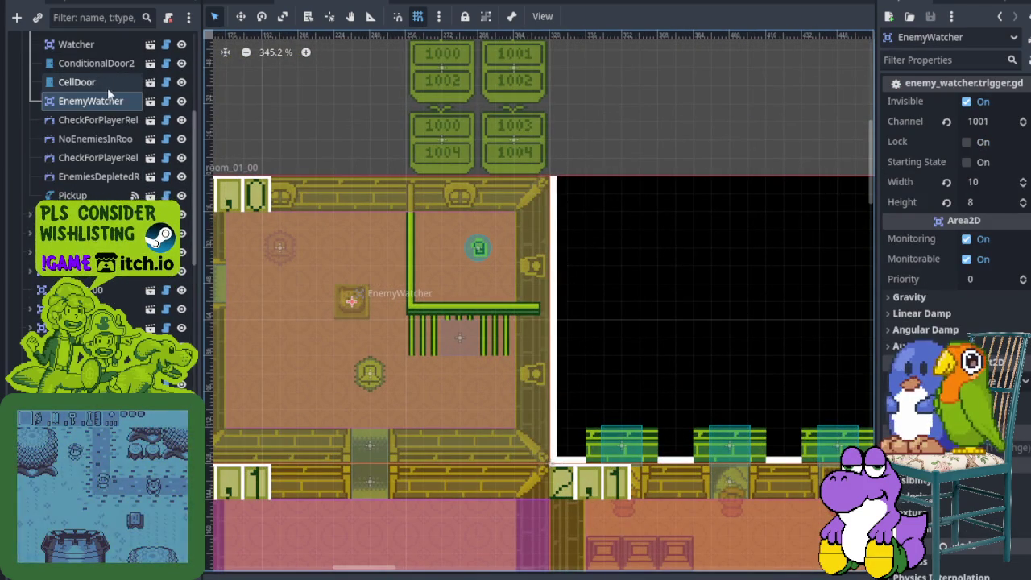
{"action": "left_click", "coordinate": [99, 83]}
{"action": "scroll", "coordinate": [481, 211], "scroll_direction": "down", "scroll_amount": 10}
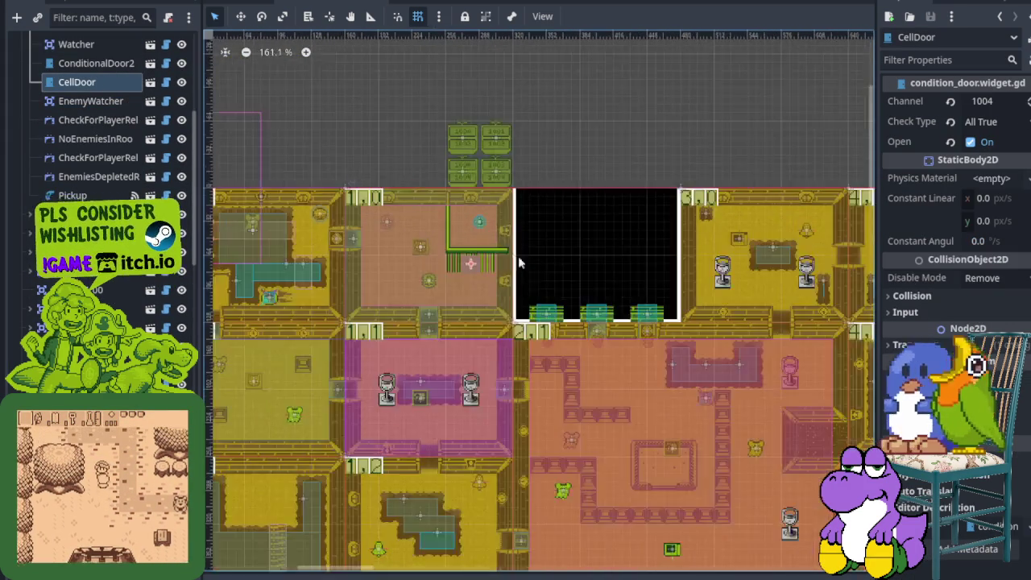
{"action": "scroll", "coordinate": [622, 348], "scroll_direction": "down", "scroll_amount": 5}
{"action": "scroll", "coordinate": [621, 347], "scroll_direction": "right", "scroll_amount": 4}
{"action": "scroll", "coordinate": [680, 239], "scroll_direction": "up", "scroll_amount": 3}
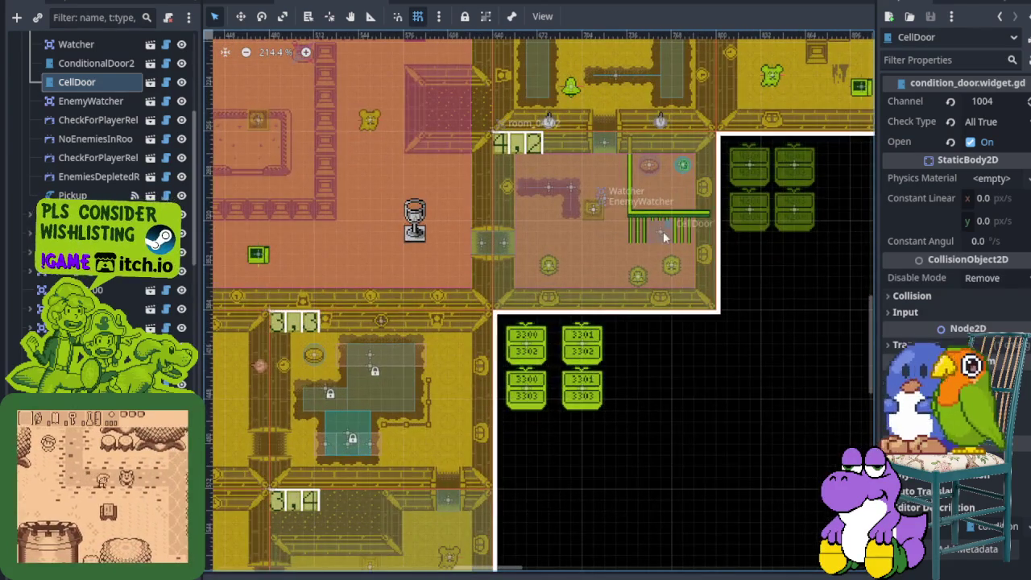
{"action": "left_click", "coordinate": [662, 234]}
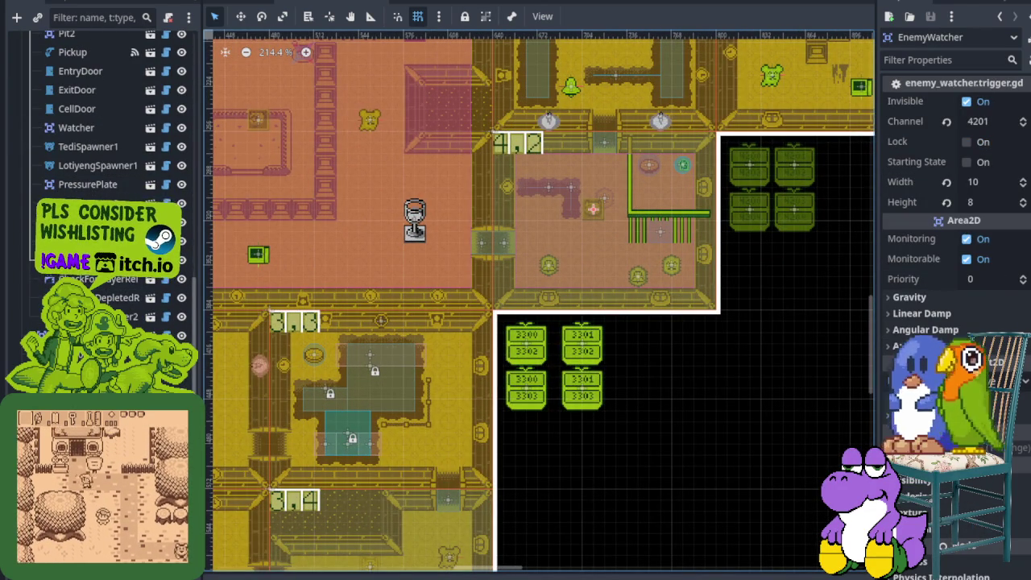
Inspect the CellDoor (channel 4203, All True, starts open) and save the dungeon scene.
{"action": "left_click", "coordinate": [85, 109]}
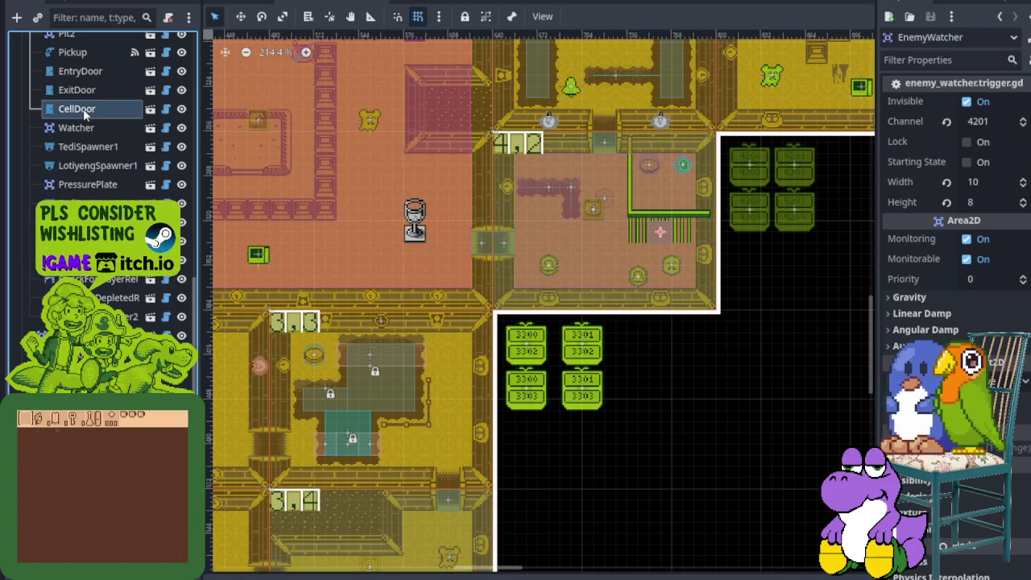
{"action": "key", "text": "ctrl+s"}
{"action": "left_click_drag", "start_coordinate": [169, 129], "coordinate": [266, 113]}
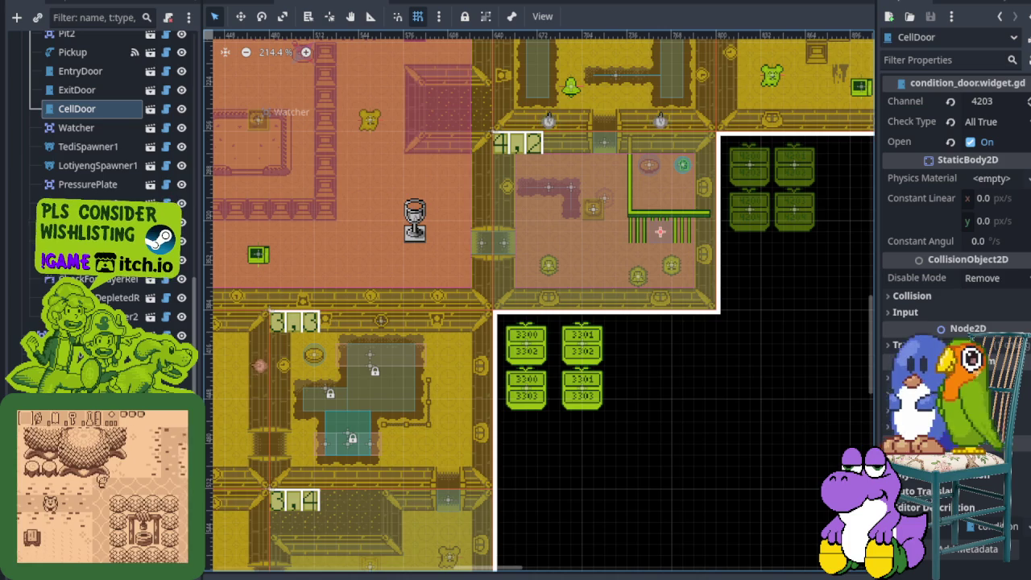
Move gulo_gulo from below the map into the dungeon beside the room under test.
{"action": "scroll", "coordinate": [408, 399], "scroll_direction": "down", "scroll_amount": 5}
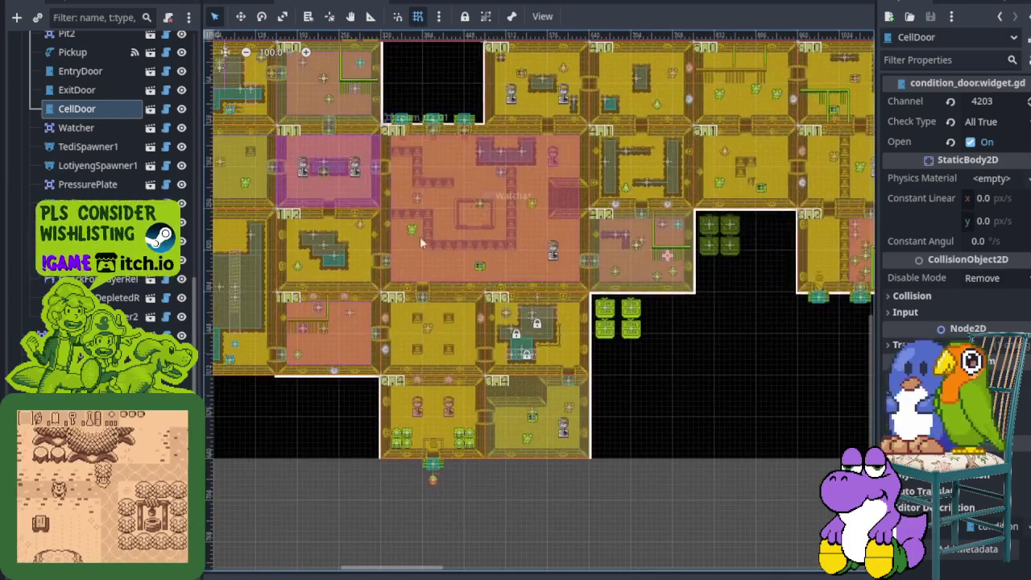
{"action": "scroll", "coordinate": [119, 108], "scroll_direction": "up", "scroll_amount": 15}
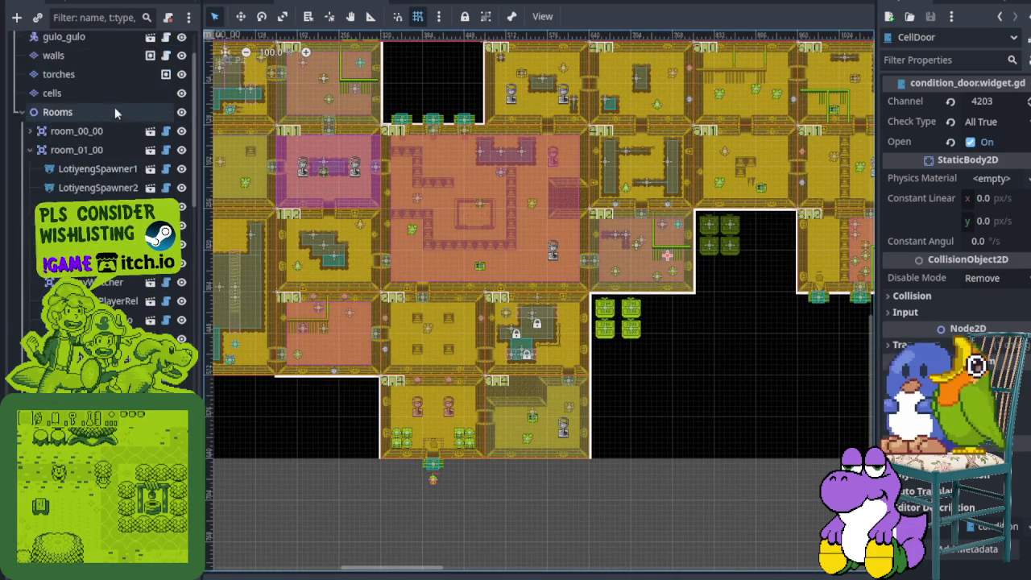
{"action": "left_click", "coordinate": [82, 98]}
{"action": "mouse_move", "coordinate": [433, 480]}
{"action": "left_mouse_down"}
{"action": "mouse_move", "coordinate": [589, 366]}
{"action": "mouse_move", "coordinate": [524, 334]}
{"action": "mouse_move", "coordinate": [641, 193]}
{"action": "left_mouse_up"}
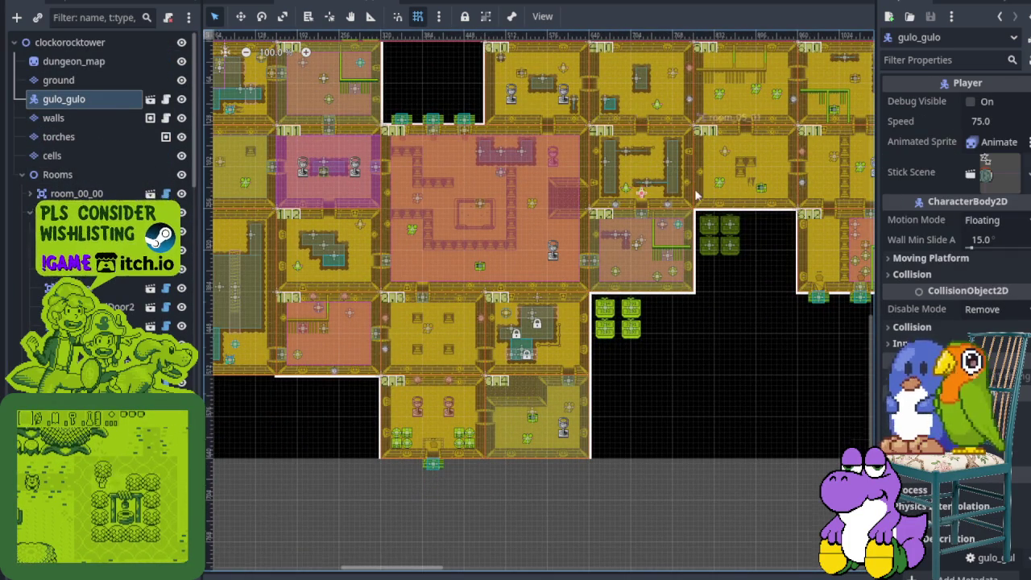
Zoom back in on the player's new spot and save the scene.
{"action": "scroll", "coordinate": [697, 195], "scroll_direction": "up", "scroll_amount": 6}
{"action": "scroll", "coordinate": [629, 218], "scroll_direction": "down", "scroll_amount": 3}
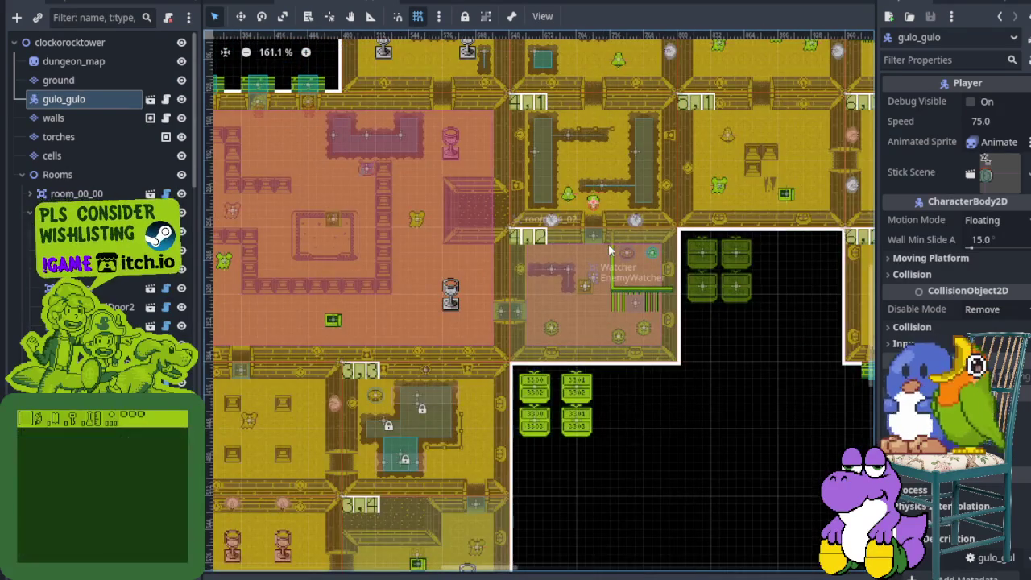
{"action": "scroll", "coordinate": [636, 230], "scroll_direction": "up", "scroll_amount": 1}
{"action": "scroll", "coordinate": [664, 215], "scroll_direction": "up", "scroll_amount": 1}
{"action": "mouse_move", "coordinate": [620, 228]}
{"action": "left_mouse_down"}
{"action": "mouse_move", "coordinate": [486, 427]}
{"action": "mouse_move", "coordinate": [462, 227]}
{"action": "left_mouse_up"}
{"action": "scroll", "coordinate": [439, 245], "scroll_direction": "down", "scroll_amount": 2}
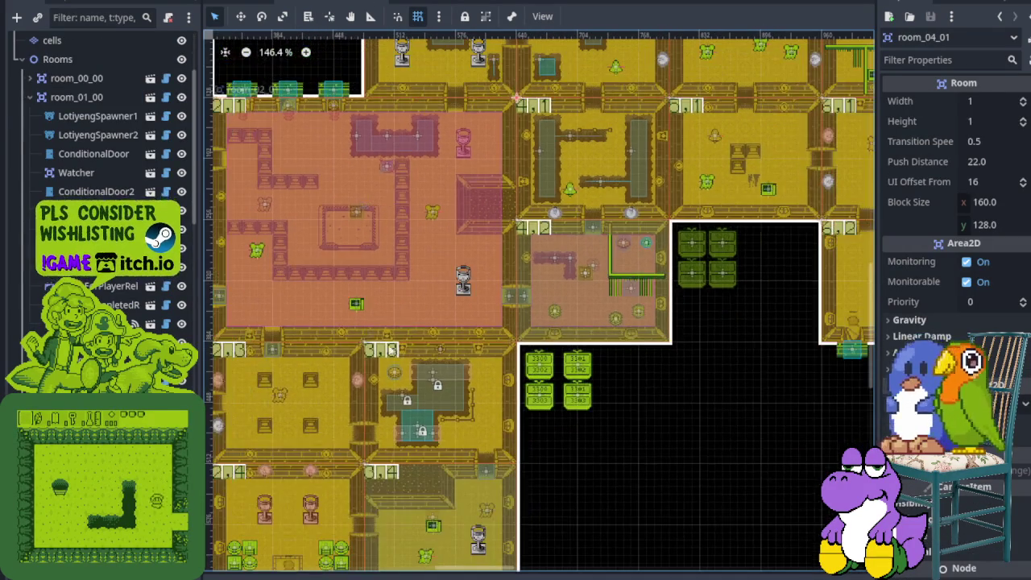
{"action": "key", "text": "ctrl+s"}
Run the game, collect the first key, and walk through the tower door into the chalice room.
{"action": "key", "text": "F5"}
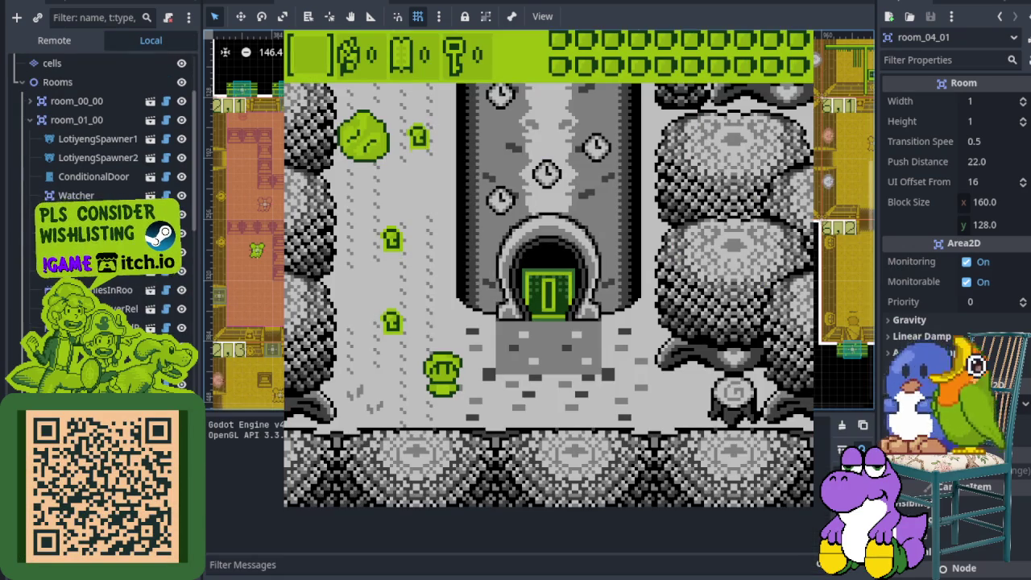
{"action": "key", "text": "Up"}
{"action": "key", "text": "Left"}
{"action": "key", "text": "Right"}
{"action": "key", "text": "Up"}
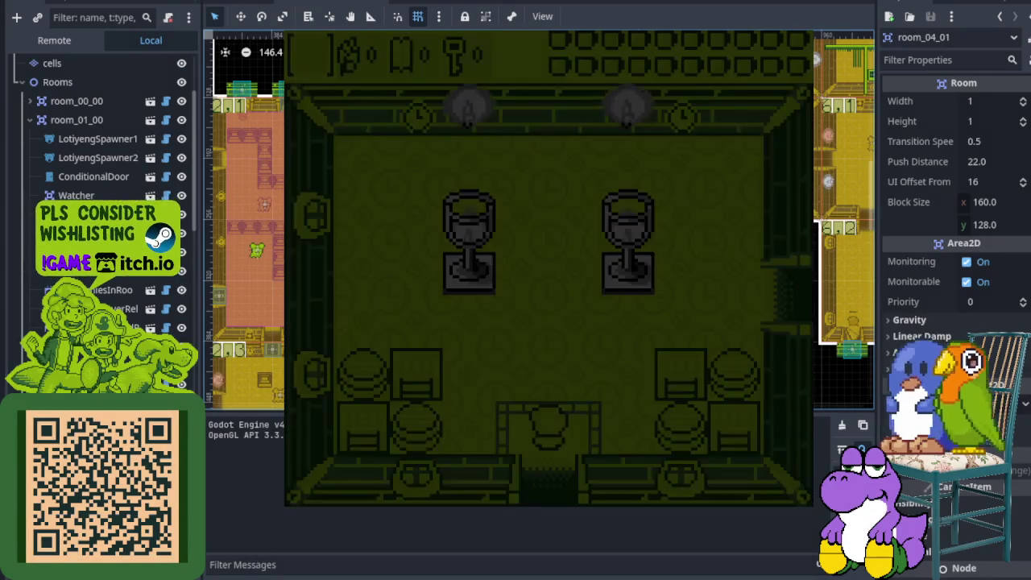
{"action": "key", "text": "Down"}
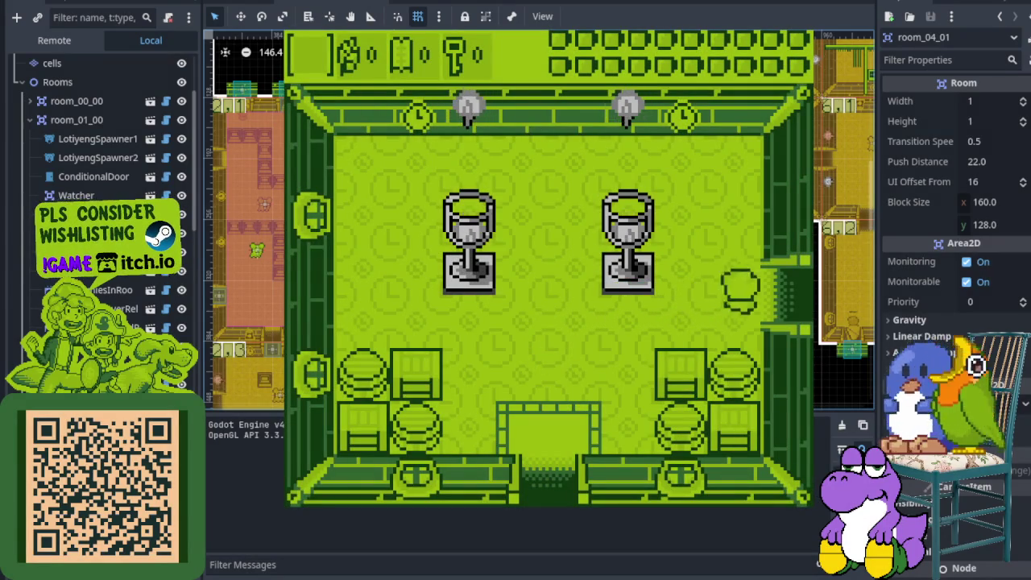
{"action": "key", "text": "Right"}
{"action": "key", "text": "Right"}
Fight the mid-room enemy, cross the top pressure plate, and pass the pits heading left.
{"action": "key", "text": "Left"}
{"action": "key", "text": "Down"}
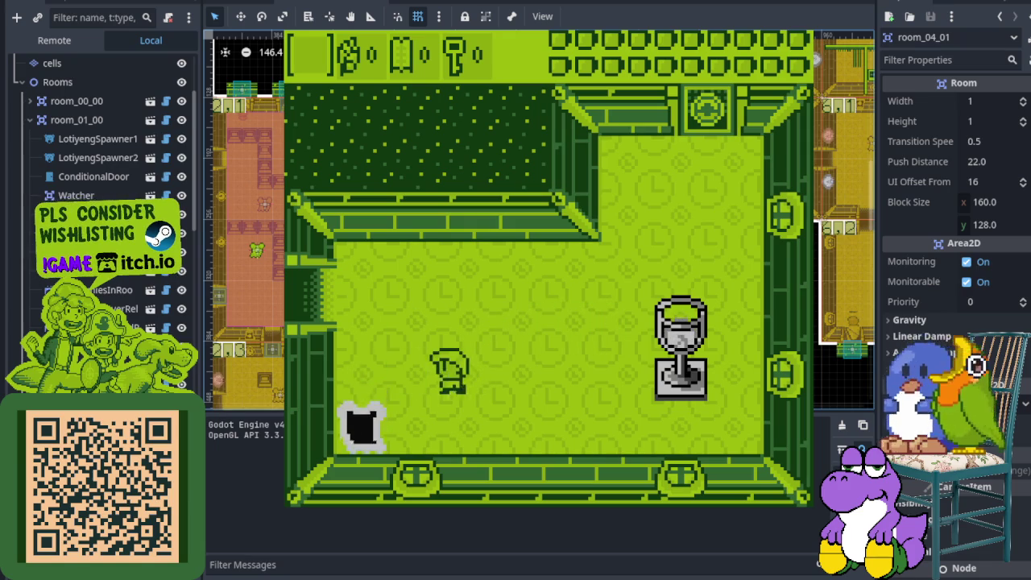
{"action": "key", "text": "Right"}
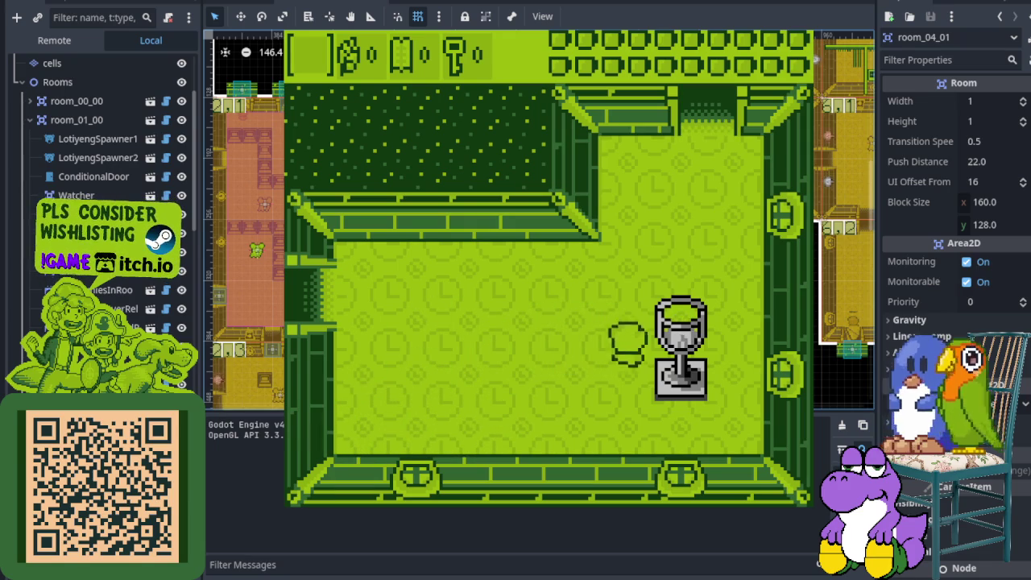
{"action": "key", "text": "Up"}
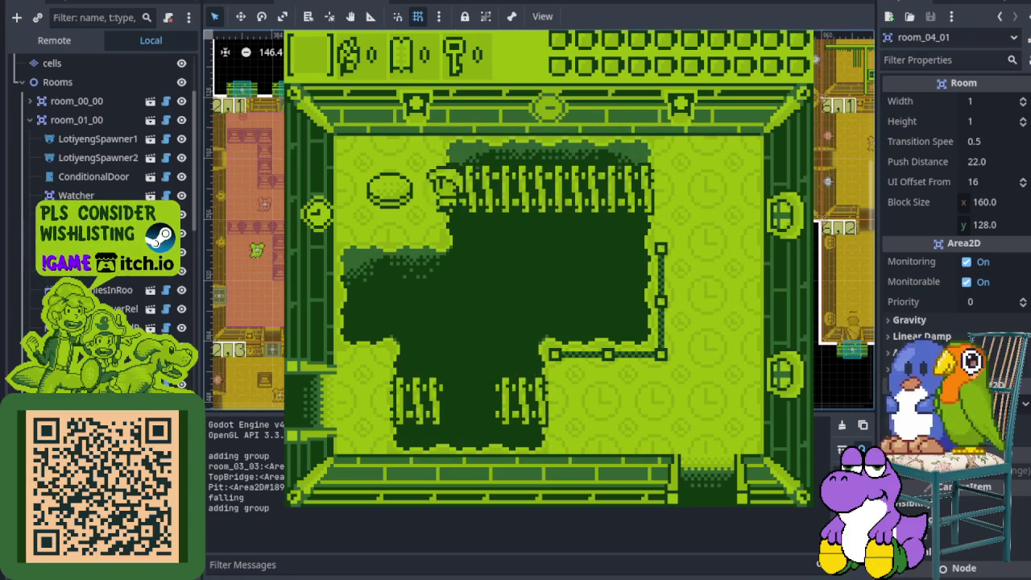
{"action": "key", "text": "Right"}
{"action": "key", "text": "Down"}
{"action": "key", "text": "Left"}
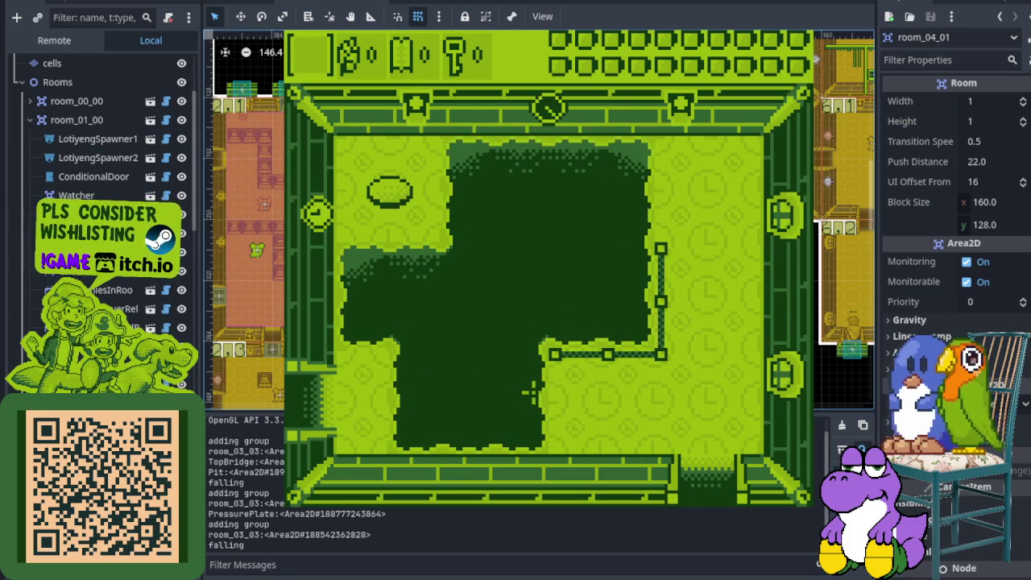
{"action": "key", "text": "Up"}
{"action": "key", "text": "Left"}
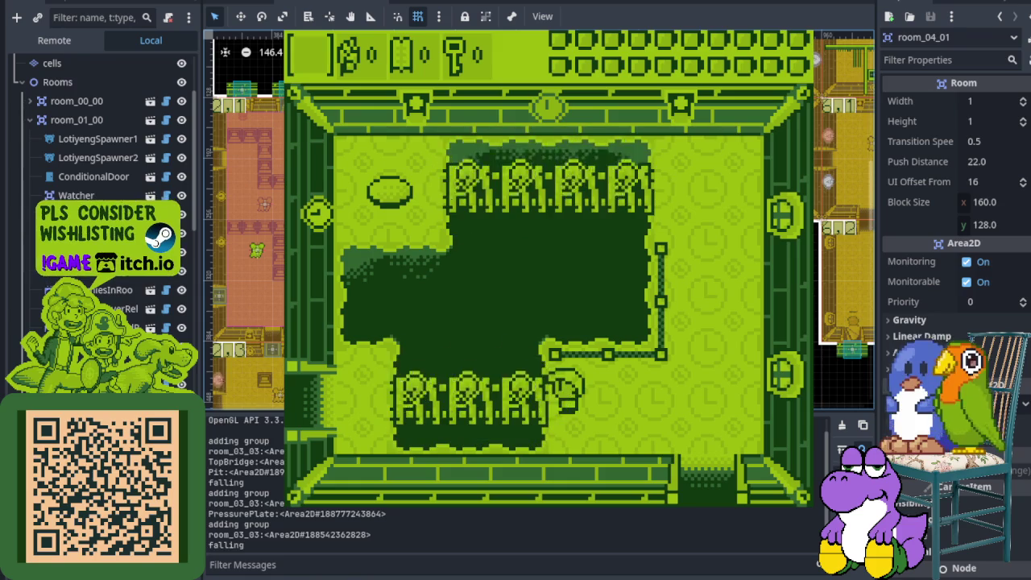
{"action": "key", "text": "Left"}
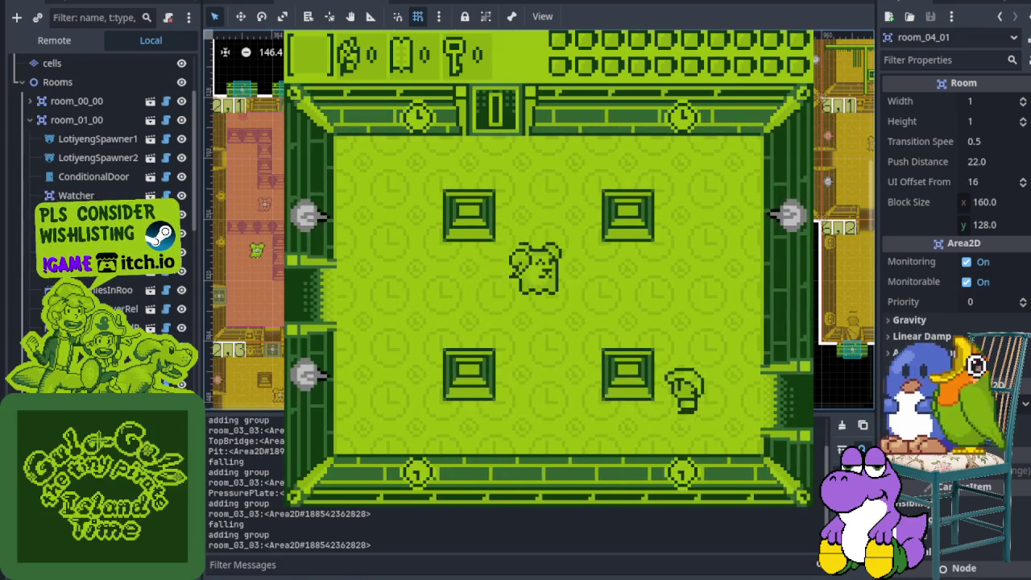
{"action": "key", "text": "Left"}
Enter the left room and circle around the enemies that spawn there.
{"action": "key", "text": "Up"}
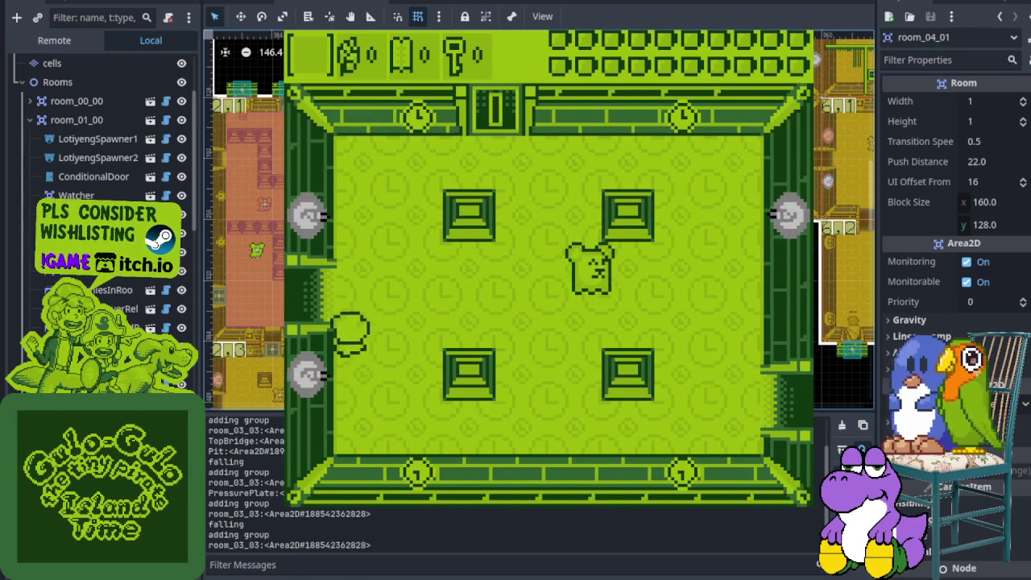
{"action": "key", "text": "Left"}
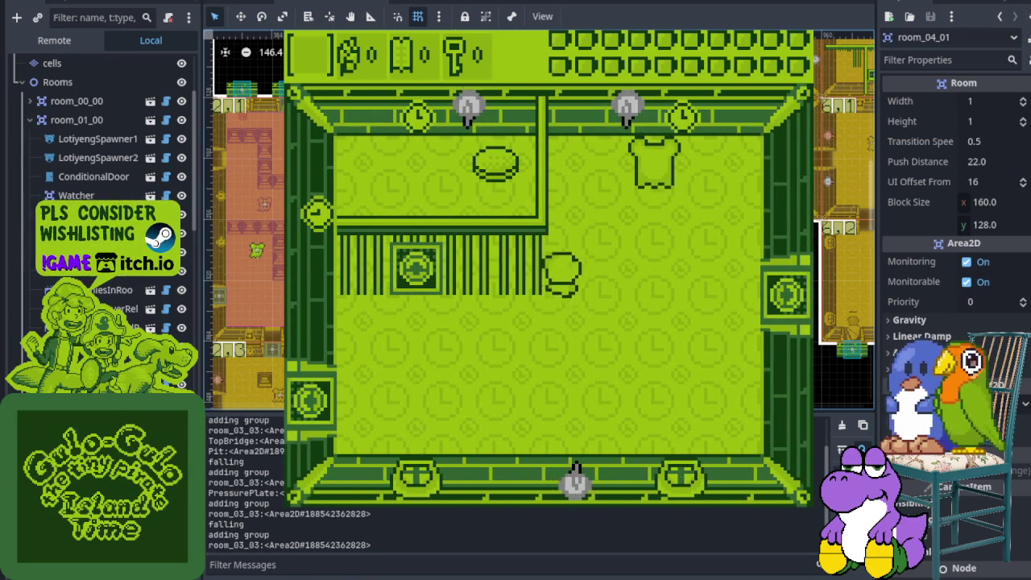
{"action": "key", "text": "Up"}
{"action": "key", "text": "Right"}
{"action": "key", "text": "Down"}
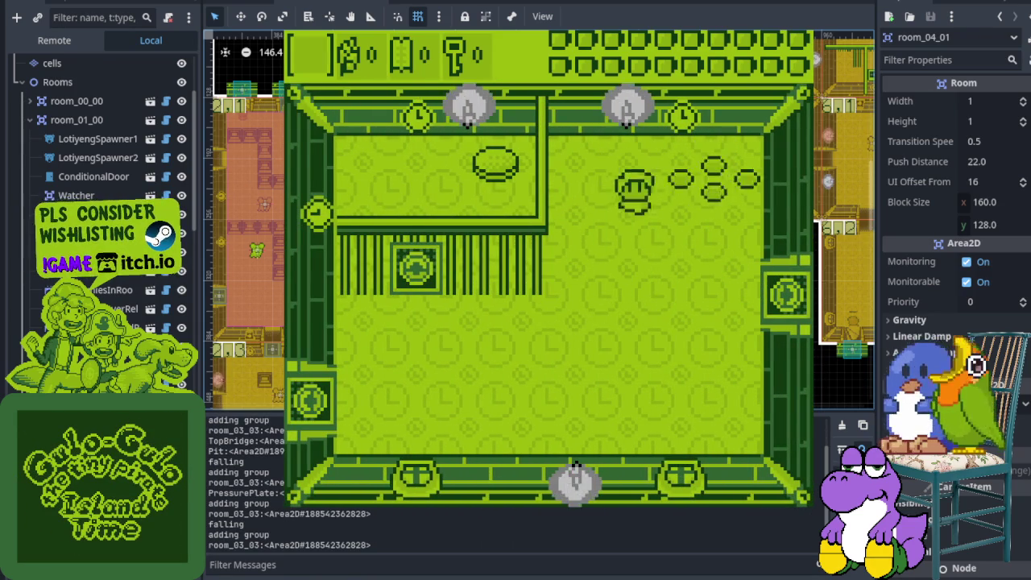
{"action": "key", "text": "Left"}
{"action": "key", "text": "Down"}
{"action": "key", "text": "Right"}
Step on both pressure plates to open the side doors, grab the dark room's key, and head right.
{"action": "key", "text": "Left"}
{"action": "key", "text": "Up"}
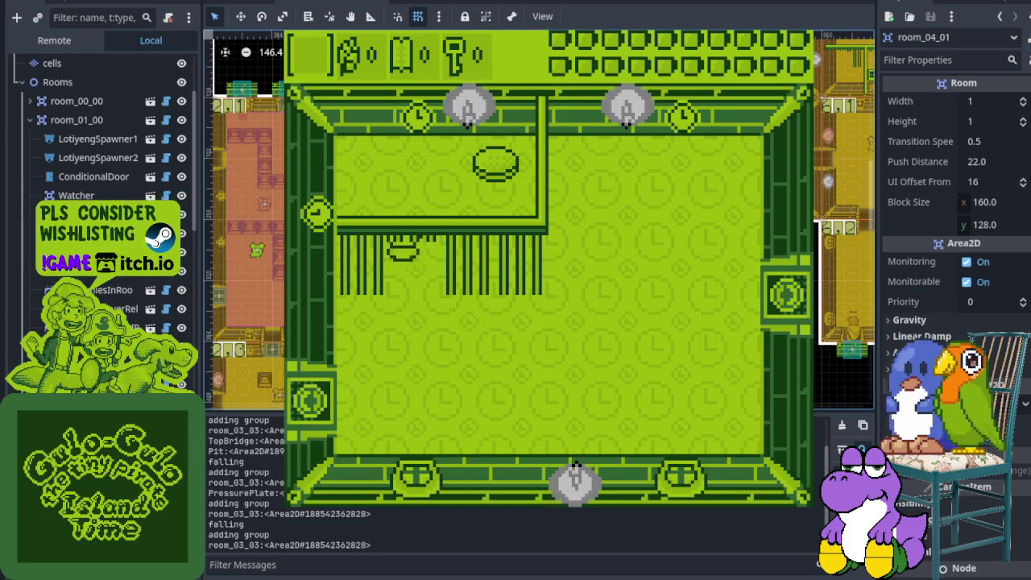
{"action": "key", "text": "Right"}
{"action": "key", "text": "Down"}
{"action": "key", "text": "Down"}
{"action": "key", "text": "Left"}
{"action": "key", "text": "Left"}
{"action": "key", "text": "Up"}
{"action": "key", "text": "Down"}
{"action": "key", "text": "Right"}
{"action": "key", "text": "Right"}
{"action": "key", "text": "Up"}
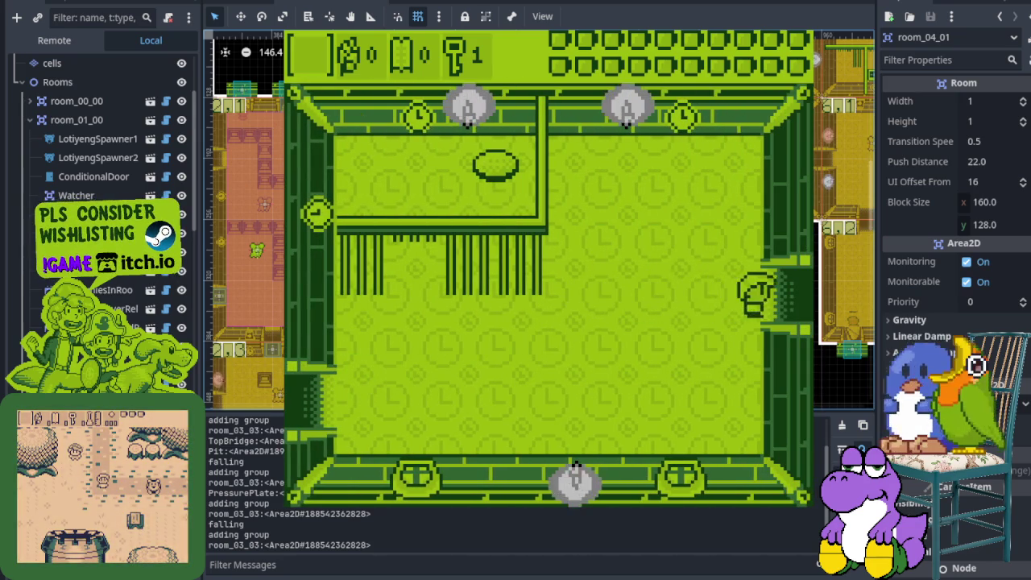
Unlock the right door with the key and walk past the trophy pedestal out the north exit.
{"action": "key", "text": "Right"}
{"action": "key", "text": "Left"}
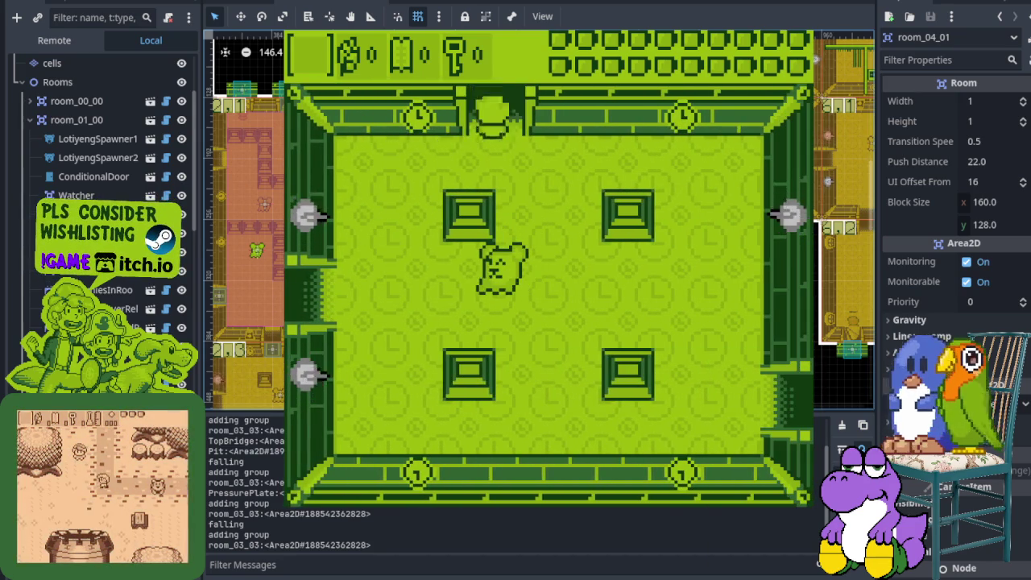
{"action": "key", "text": "Up"}
{"action": "key", "text": "Right"}
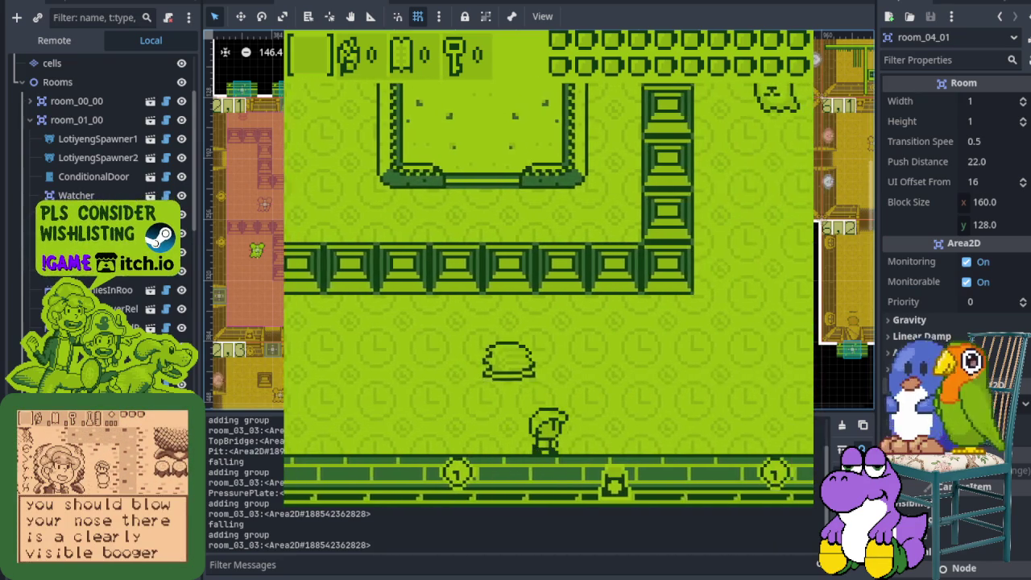
{"action": "key", "text": "Up"}
{"action": "key", "text": "Right"}
{"action": "key", "text": "Up"}
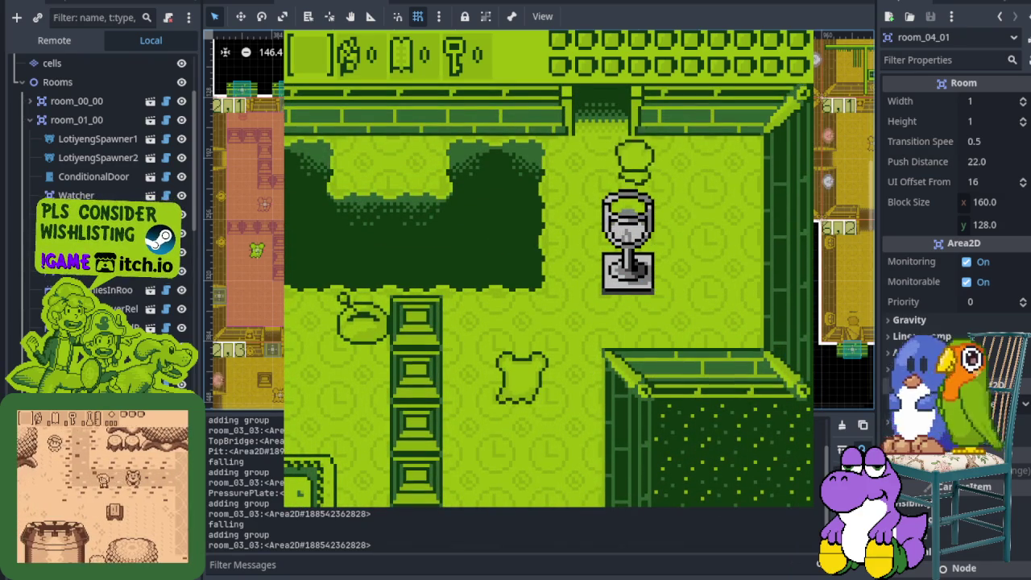
{"action": "key", "text": "Up"}
Go through the east doorway and down the next room to its bottom door.
{"action": "key", "text": "Left"}
{"action": "key", "text": "Up"}
{"action": "key", "text": "Right"}
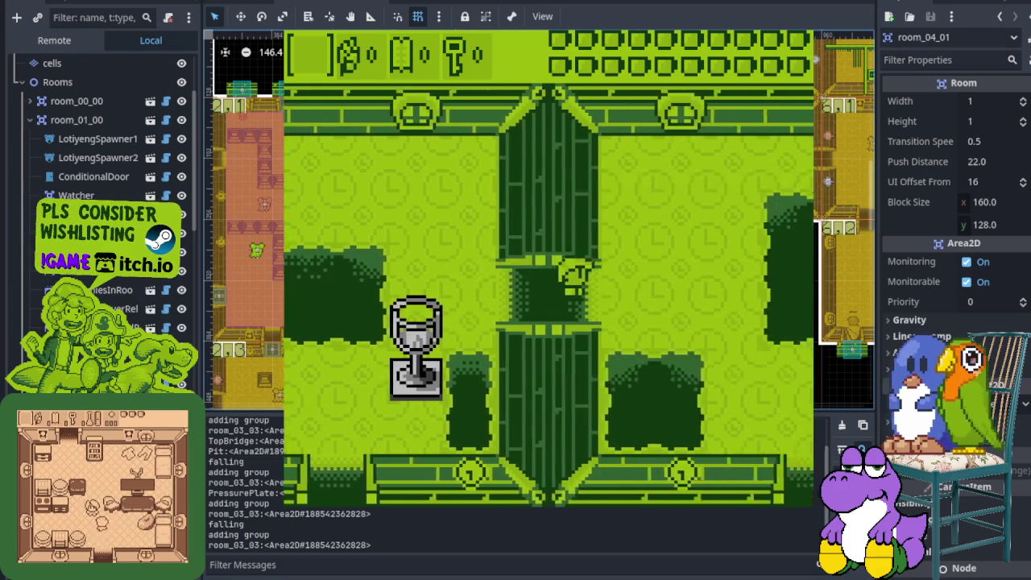
{"action": "key", "text": "Down"}
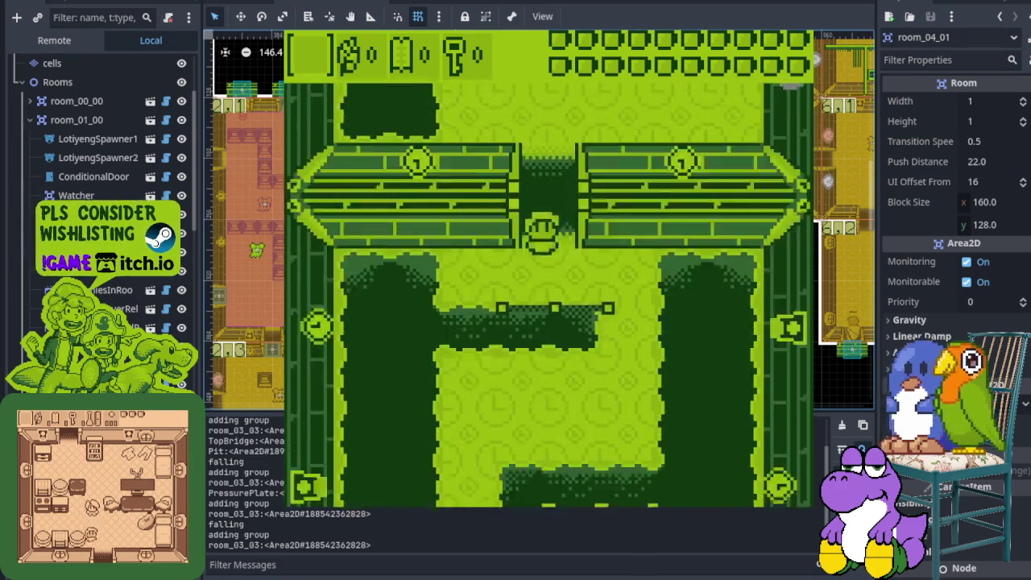
{"action": "key", "text": "Right"}
{"action": "key", "text": "Left"}
{"action": "key", "text": "Left"}
{"action": "key", "text": "Down"}
{"action": "key", "text": "Right"}
{"action": "key", "text": "Down"}
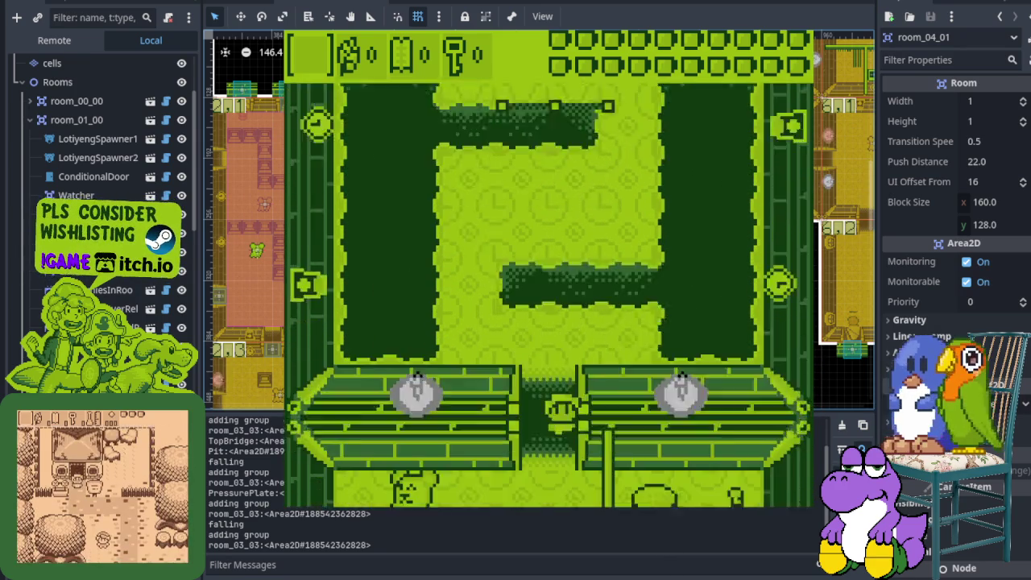
Dismiss the dialogue, walk down past the house to a floor switch, and stop the game.
{"action": "key", "text": "space"}
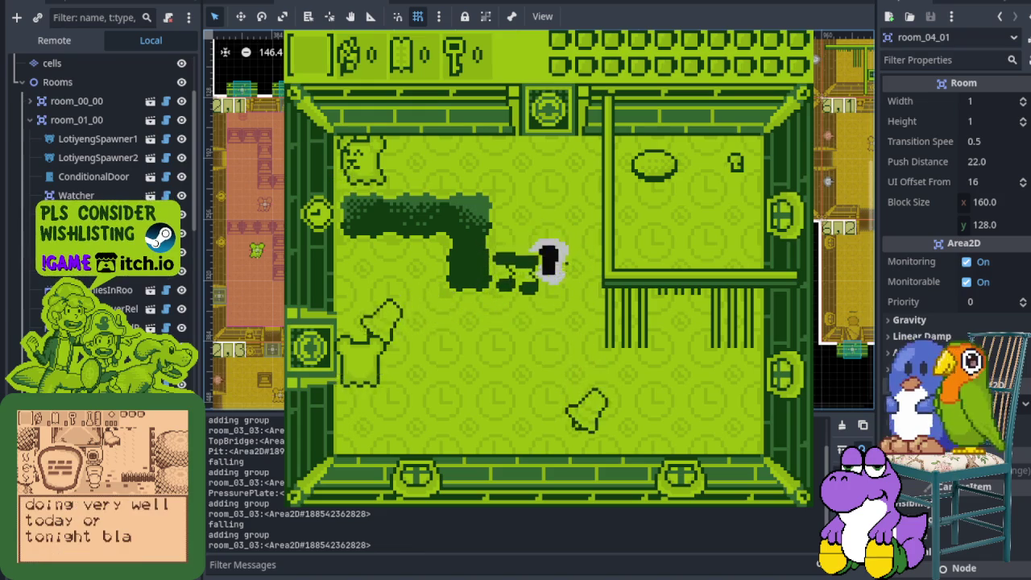
{"action": "key", "text": "space"}
{"action": "key", "text": "Down"}
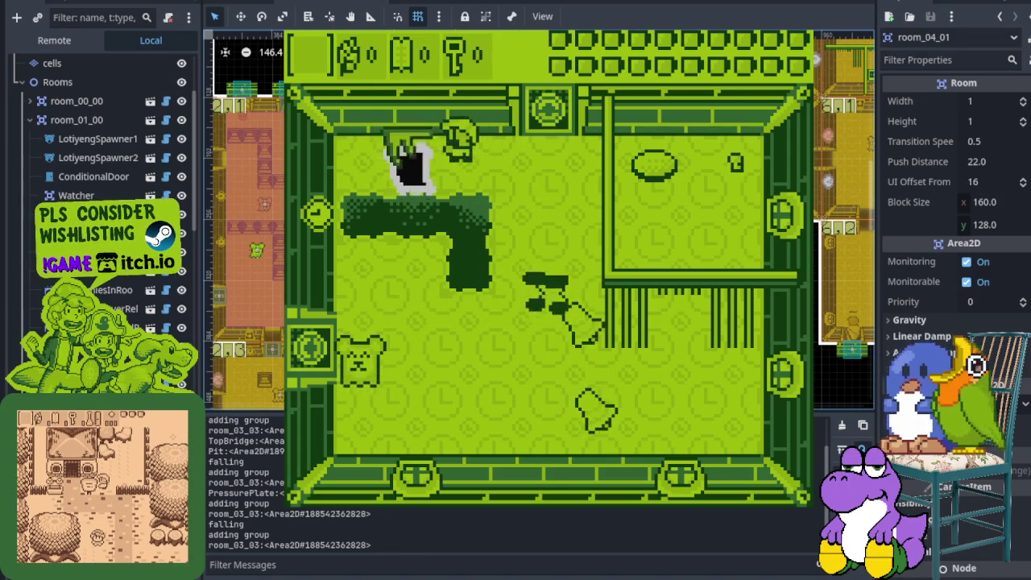
{"action": "key", "text": "Down"}
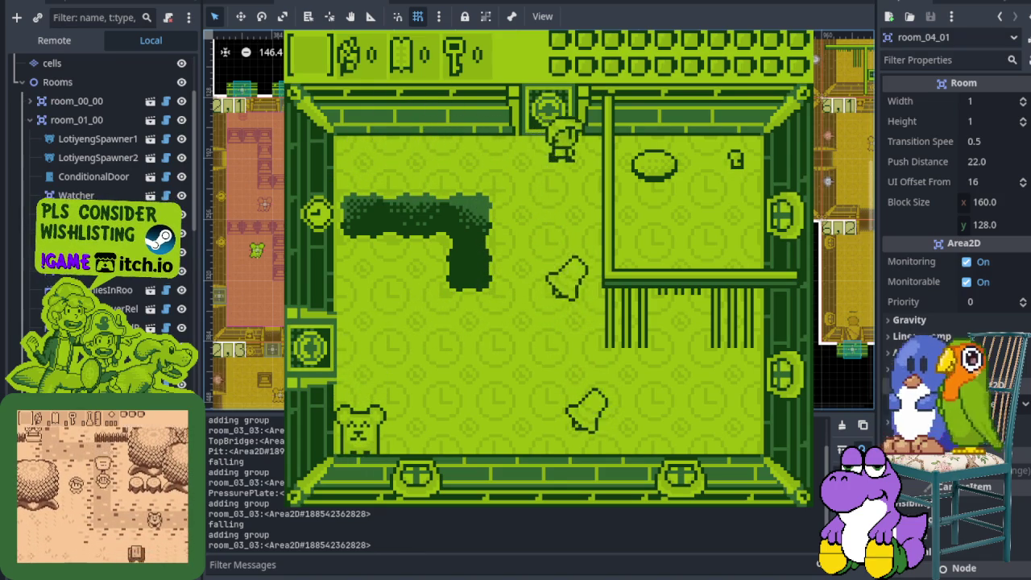
{"action": "key", "text": "Down"}
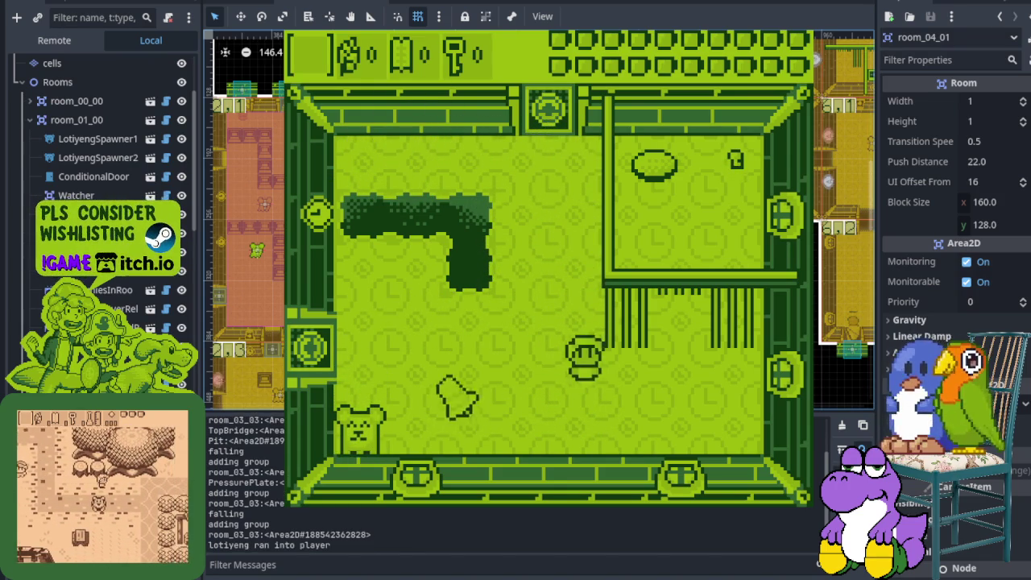
{"action": "key", "text": "Down"}
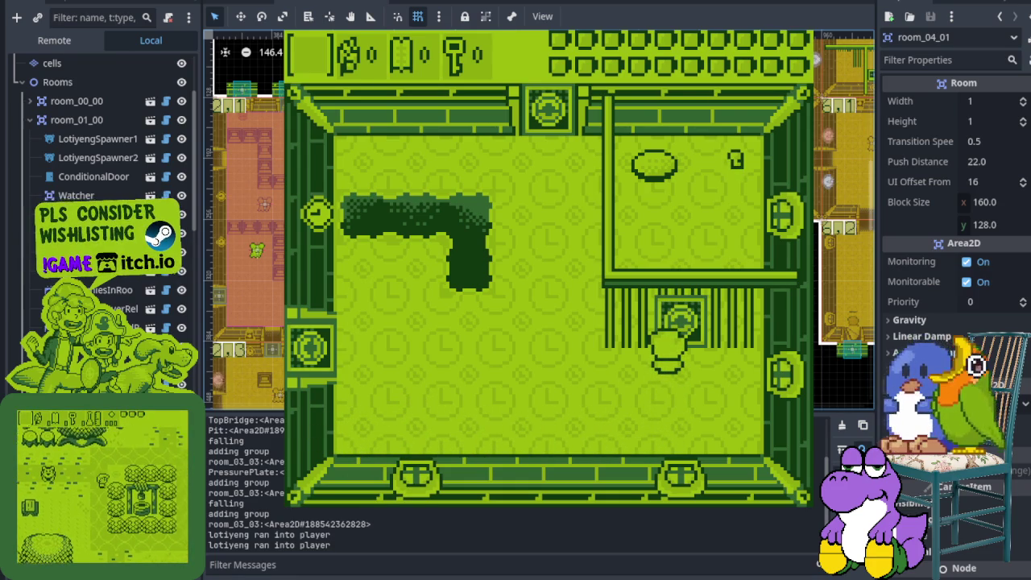
{"action": "key", "text": "alt+Tab"}
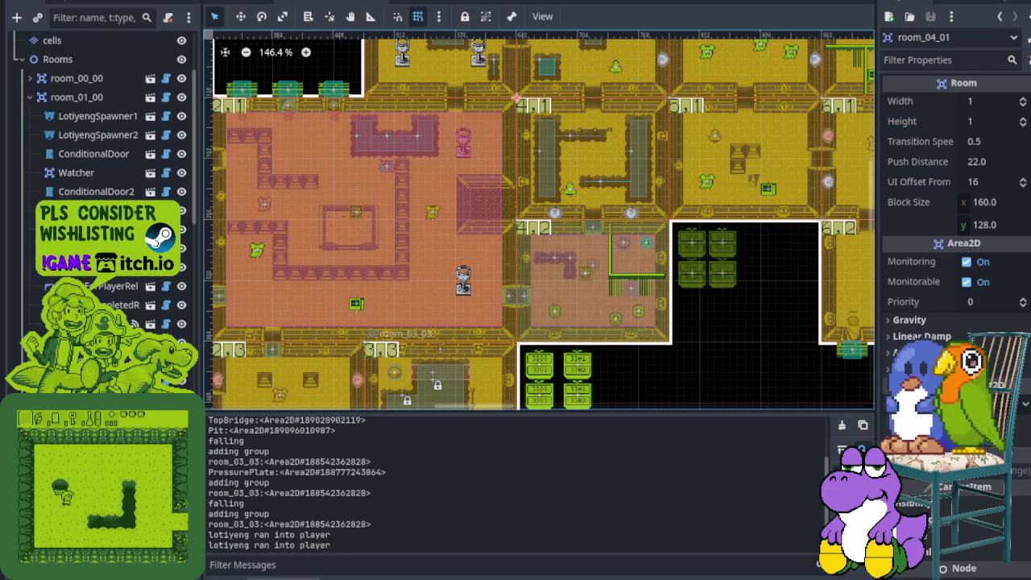
Review the playtest errors in the Debugger, then collapse the panel and zoom into room 4,2.
{"action": "left_click", "coordinate": [234, 574]}
{"action": "left_click", "coordinate": [291, 576]}
{"action": "left_click", "coordinate": [291, 574]}
{"action": "scroll", "coordinate": [624, 272], "scroll_direction": "up", "scroll_amount": 3}
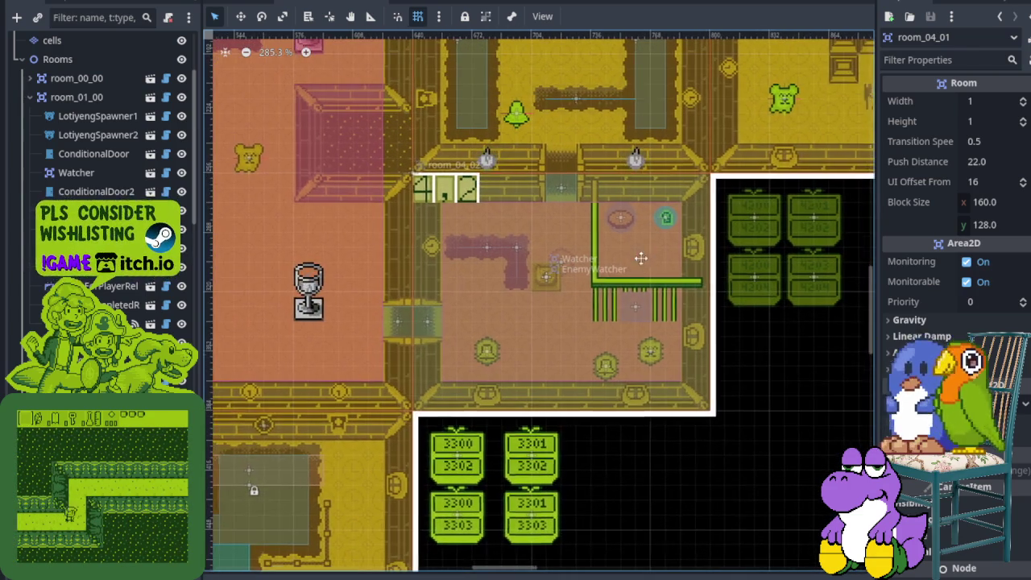
{"action": "scroll", "coordinate": [561, 299], "scroll_direction": "up", "scroll_amount": 1}
{"action": "scroll", "coordinate": [520, 373], "scroll_direction": "up", "scroll_amount": 1}
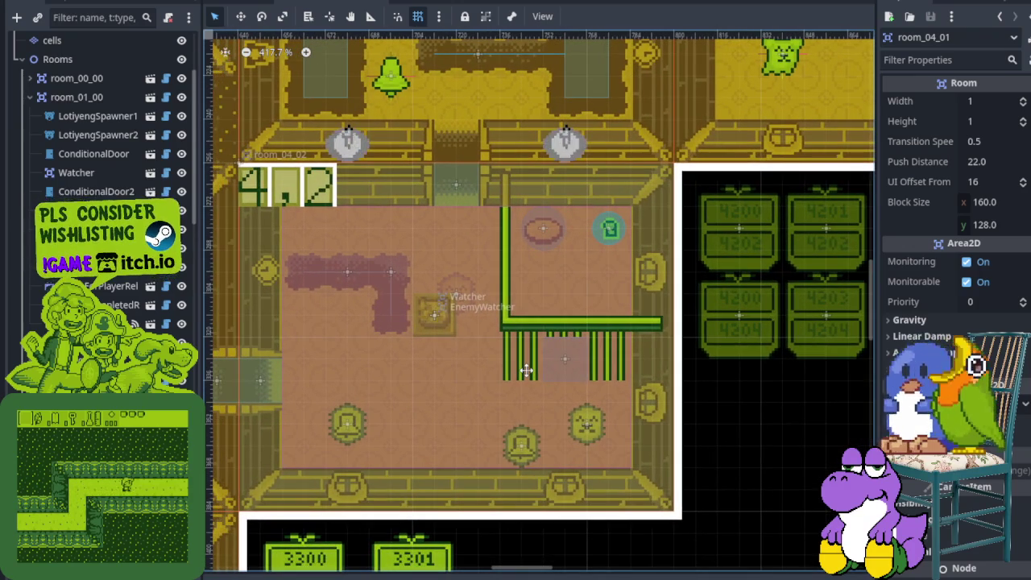
{"action": "left_click_drag", "start_coordinate": [526, 370], "coordinate": [529, 361]}
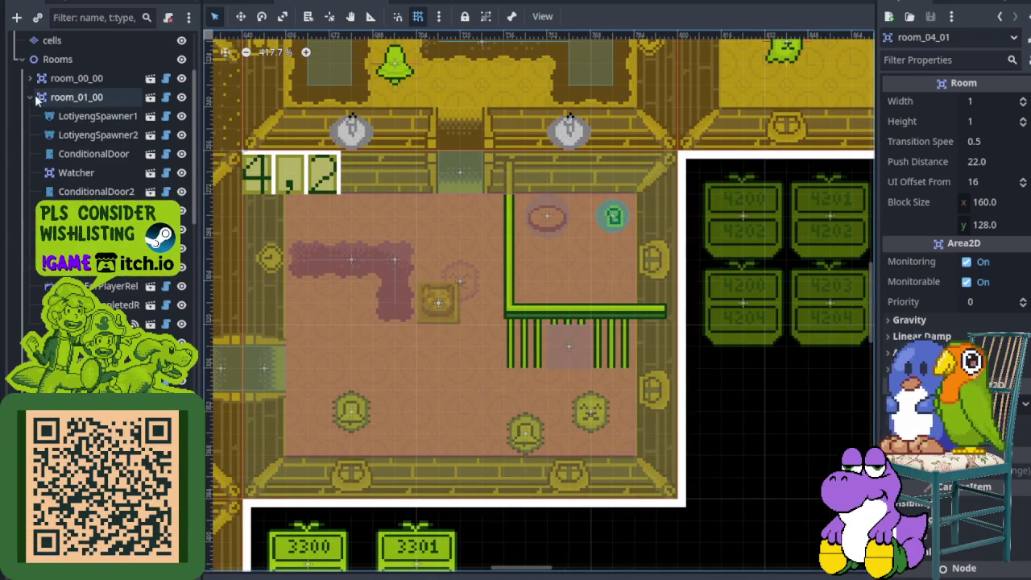
Inspect room_01_00, then select LotiyengSpawner1 in room 4,2 to view its spawner settings.
{"action": "left_click", "coordinate": [76, 96]}
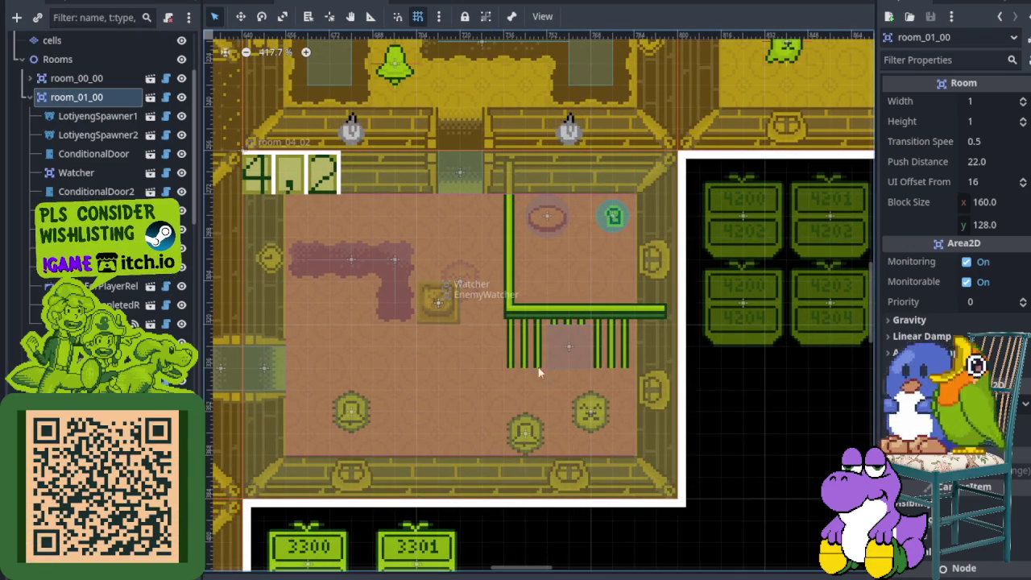
{"action": "scroll", "coordinate": [97, 121], "scroll_direction": "down", "scroll_amount": 5}
{"action": "scroll", "coordinate": [97, 121], "scroll_direction": "up", "scroll_amount": 10}
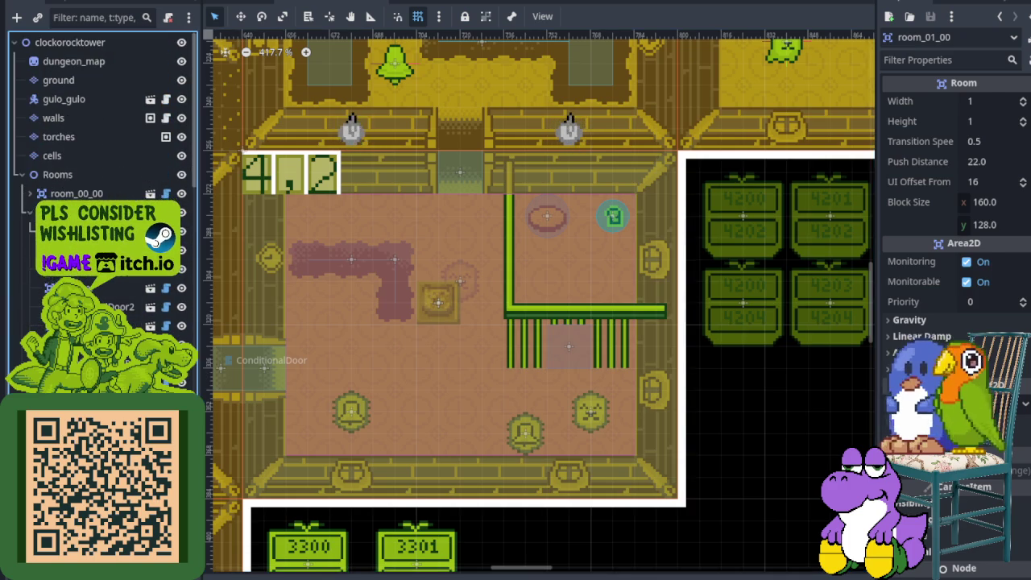
{"action": "left_click", "coordinate": [438, 299]}
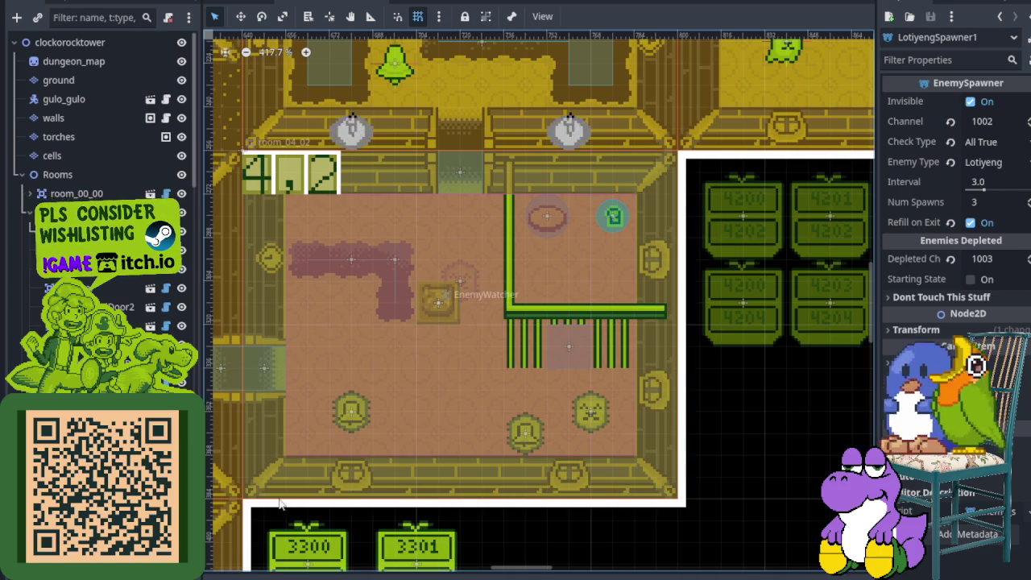
{"action": "scroll", "coordinate": [538, 336], "scroll_direction": "down", "scroll_amount": 5}
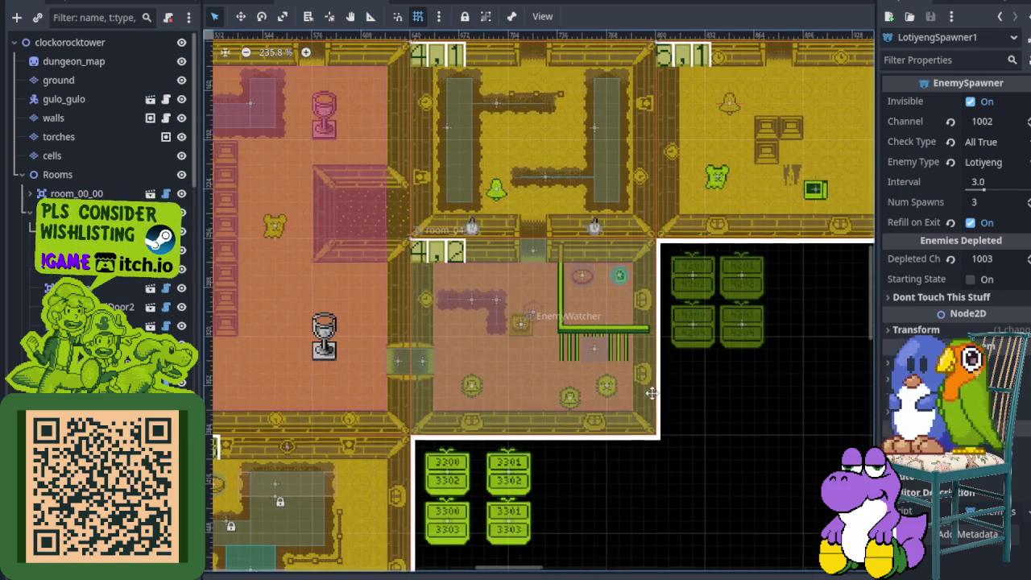
{"action": "scroll", "coordinate": [650, 395], "scroll_direction": "down", "scroll_amount": 5}
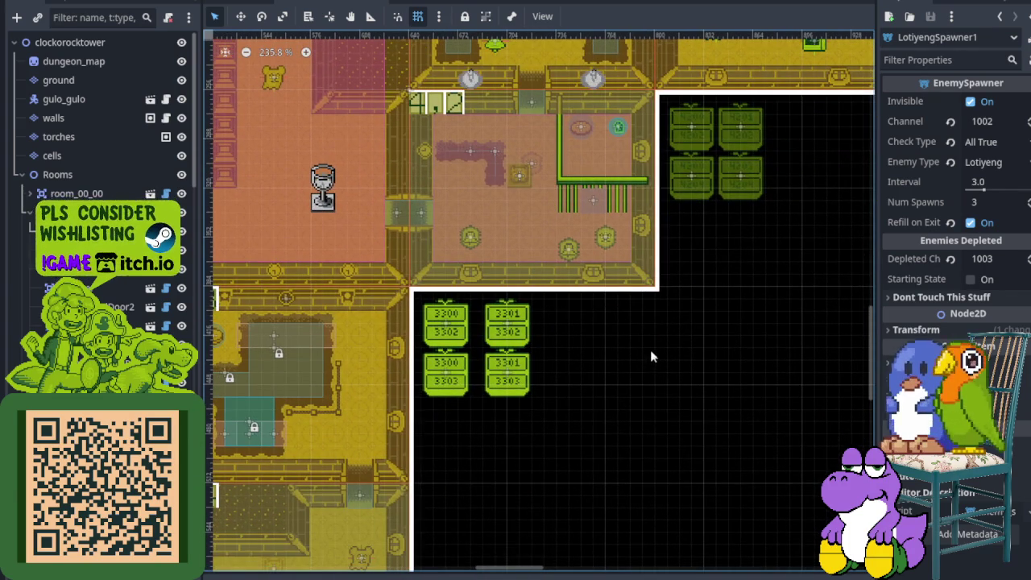
{"action": "scroll", "coordinate": [651, 342], "scroll_direction": "down", "scroll_amount": 1}
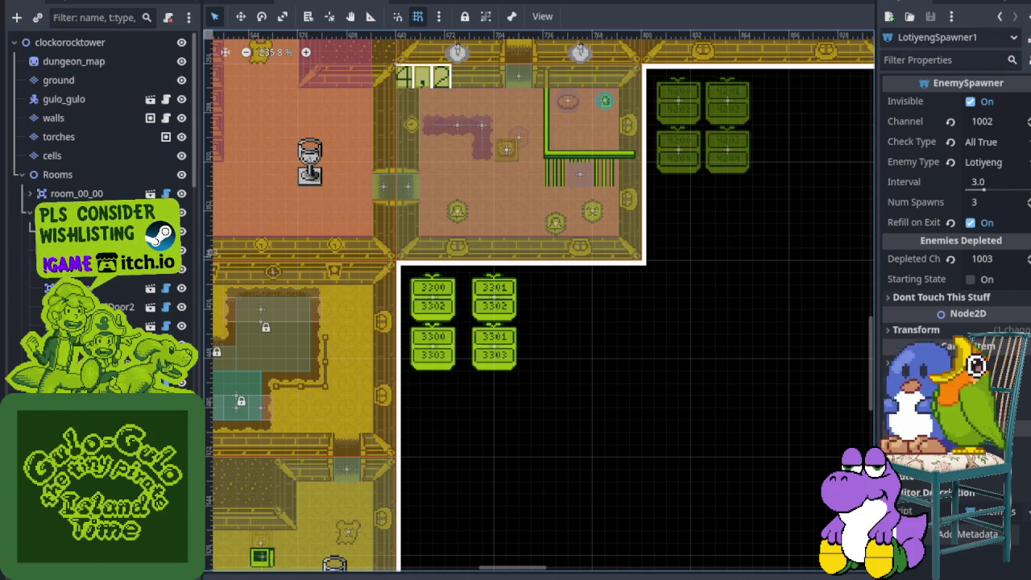
{"action": "scroll", "coordinate": [578, 268], "scroll_direction": "up", "scroll_amount": 5}
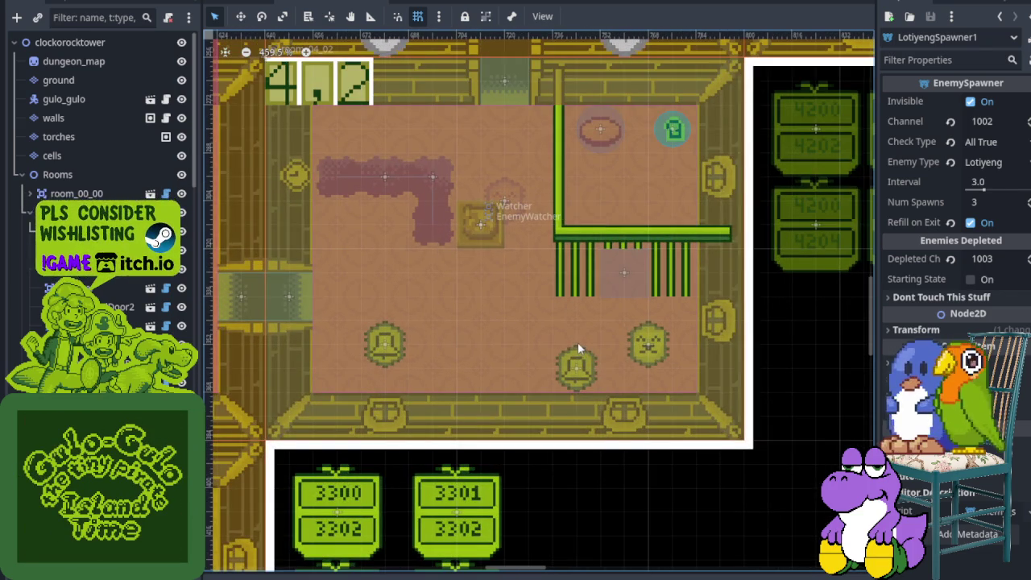
{"action": "mouse_move", "coordinate": [577, 342]}
{"action": "left_mouse_down"}
{"action": "mouse_move", "coordinate": [594, 349]}
{"action": "mouse_move", "coordinate": [548, 330]}
{"action": "left_mouse_up"}
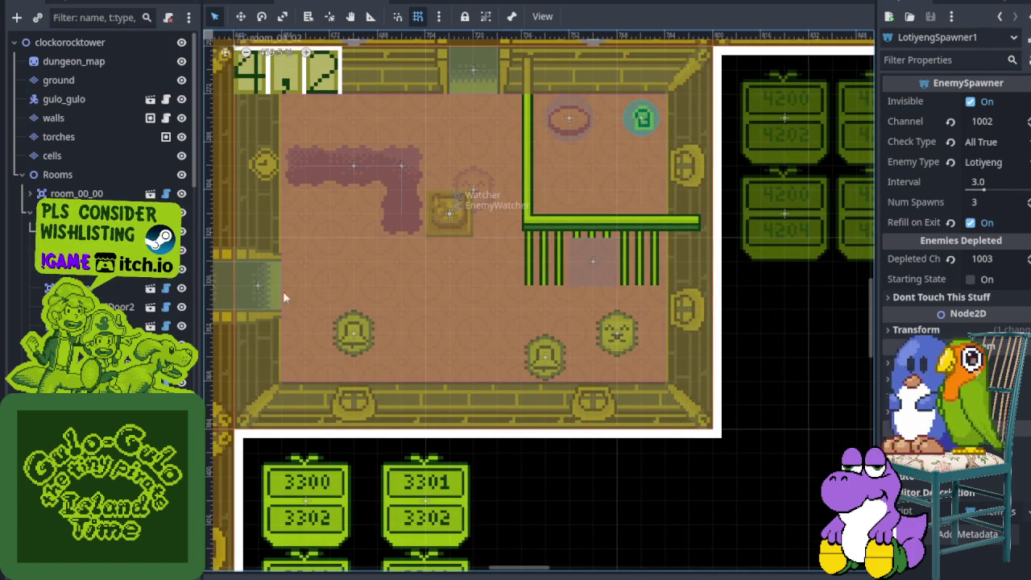
{"action": "scroll", "coordinate": [113, 290], "scroll_direction": "down", "scroll_amount": 5}
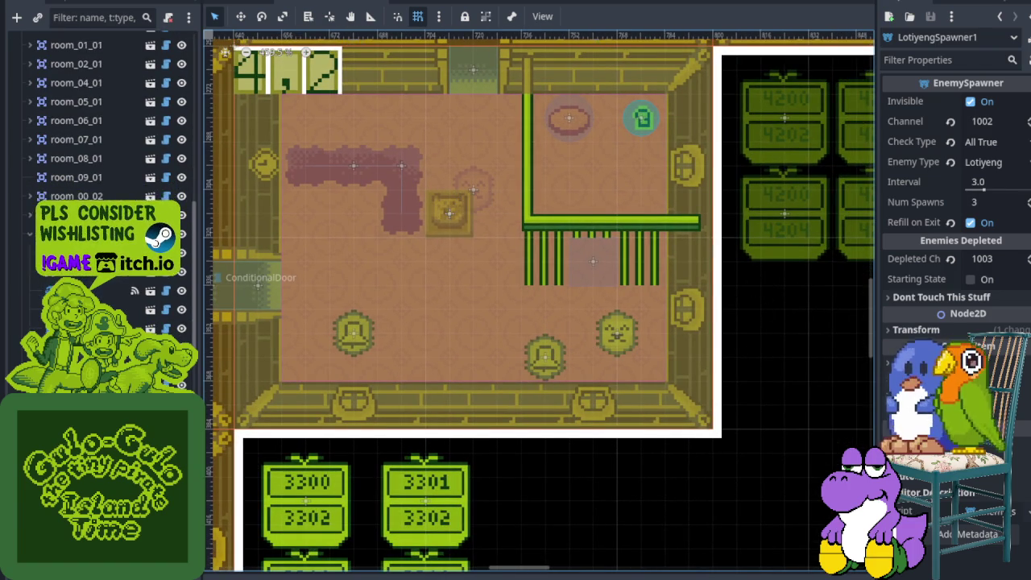
{"action": "scroll", "coordinate": [112, 121], "scroll_direction": "down", "scroll_amount": 3}
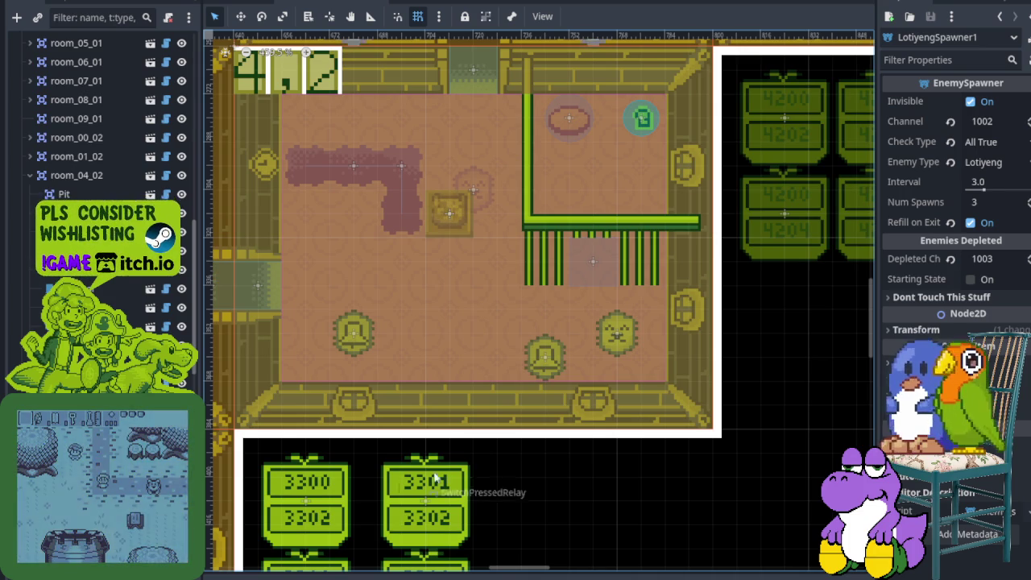
{"action": "scroll", "coordinate": [112, 161], "scroll_direction": "down", "scroll_amount": 5}
{"action": "scroll", "coordinate": [112, 161], "scroll_direction": "up", "scroll_amount": 3}
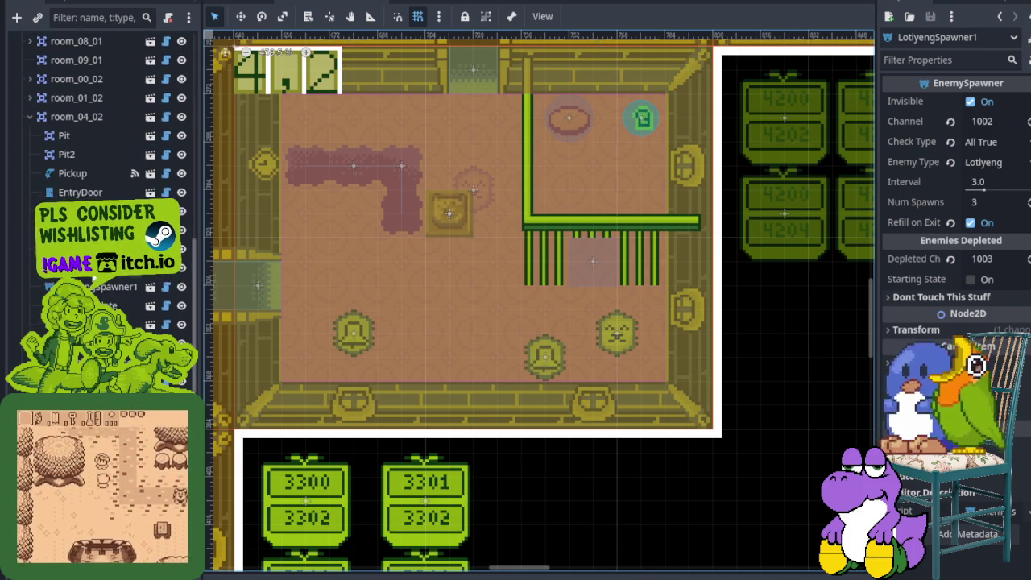
{"action": "left_click", "coordinate": [96, 286]}
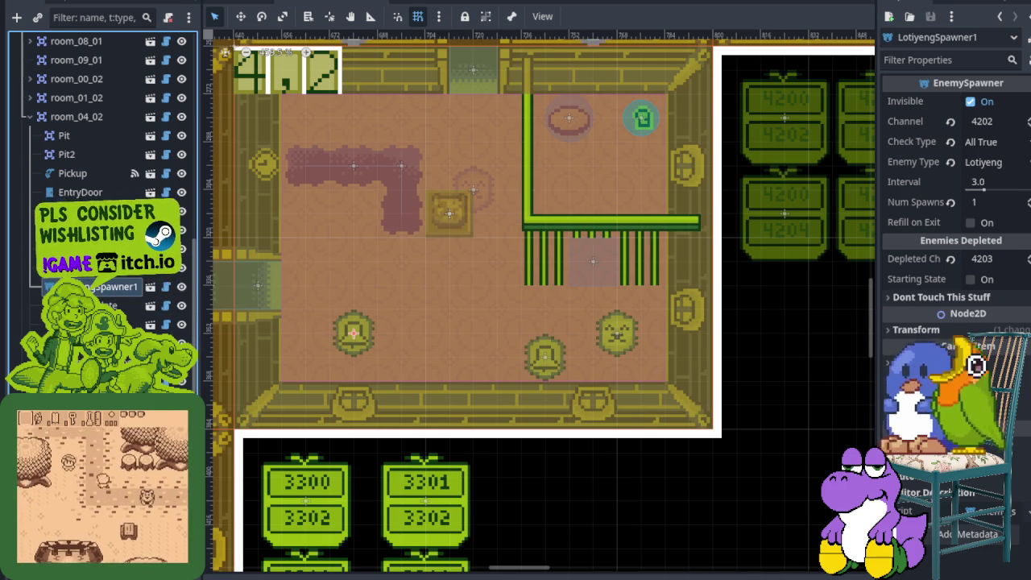
Review room_01_00's LotiyengSpawner2 settings for comparison.
{"action": "scroll", "coordinate": [97, 157], "scroll_direction": "up", "scroll_amount": 10}
{"action": "scroll", "coordinate": [92, 164], "scroll_direction": "up", "scroll_amount": 5}
{"action": "left_click", "coordinate": [89, 80]}
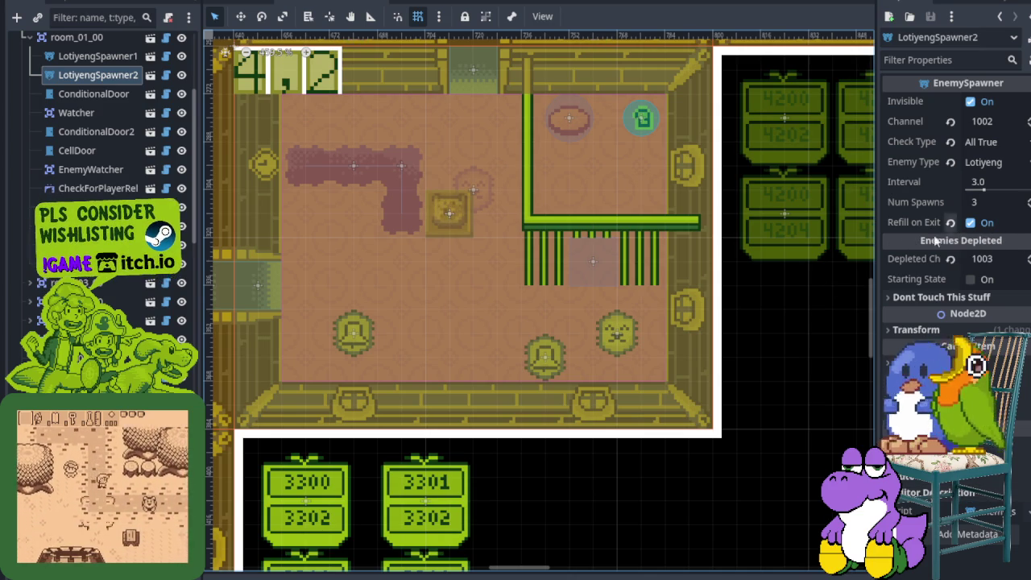
{"action": "scroll", "coordinate": [104, 185], "scroll_direction": "down", "scroll_amount": 5}
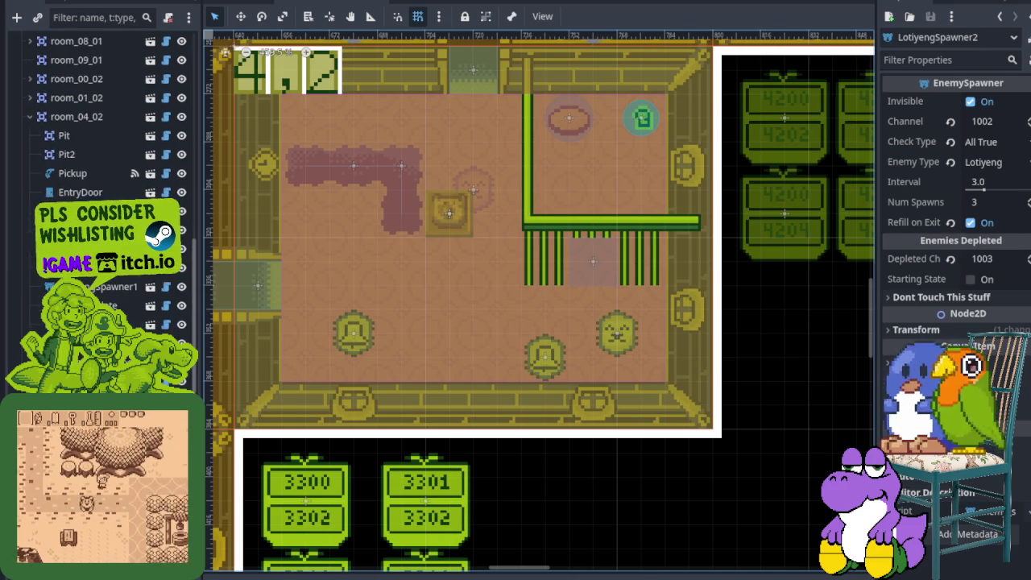
Check TediSpawner1, then set TediSpawner2's check type to All True.
{"action": "left_click", "coordinate": [100, 287]}
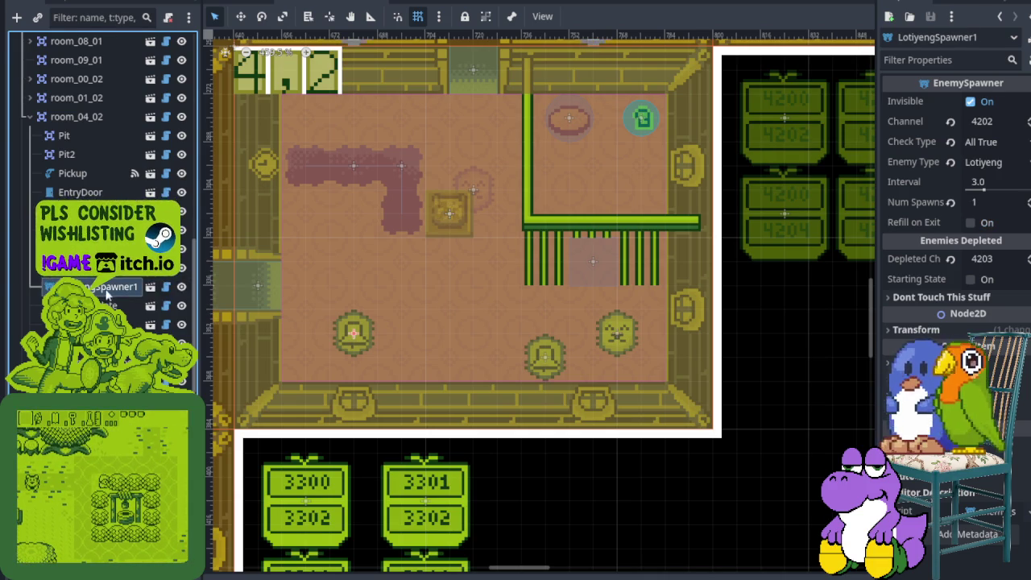
{"action": "left_click", "coordinate": [473, 190]}
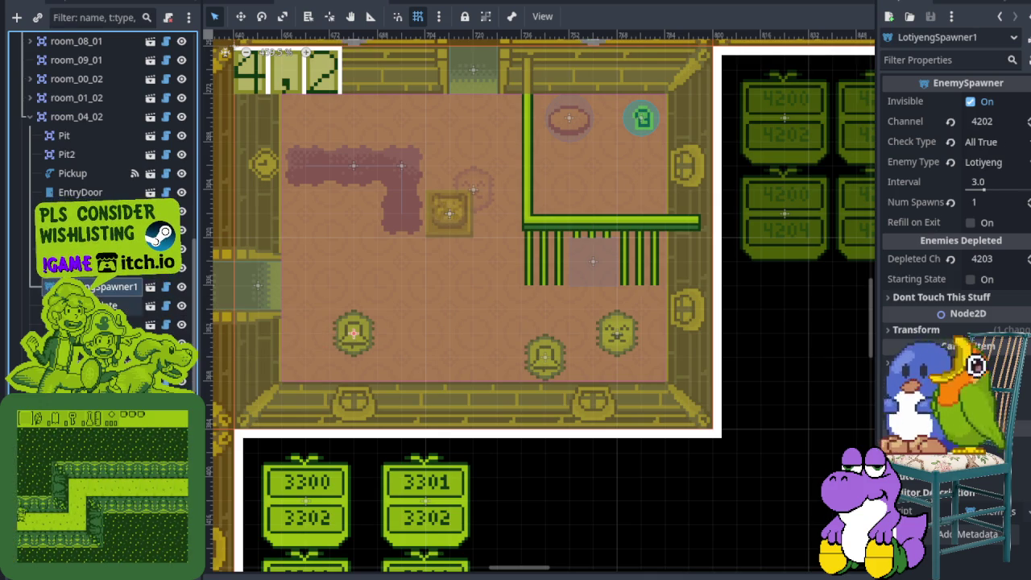
{"action": "left_click", "coordinate": [88, 306]}
{"action": "left_click", "coordinate": [992, 144]}
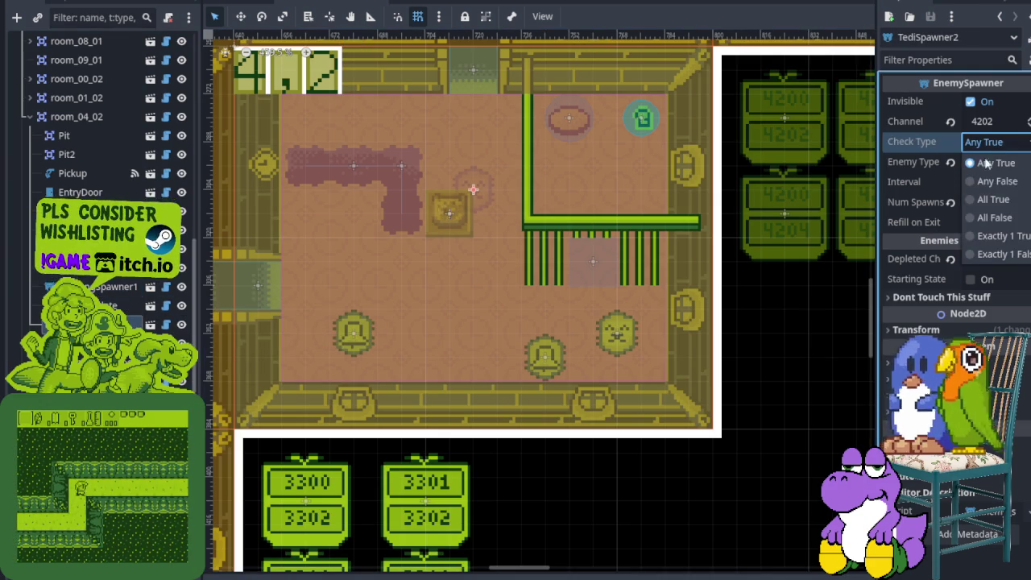
{"action": "left_click", "coordinate": [980, 200]}
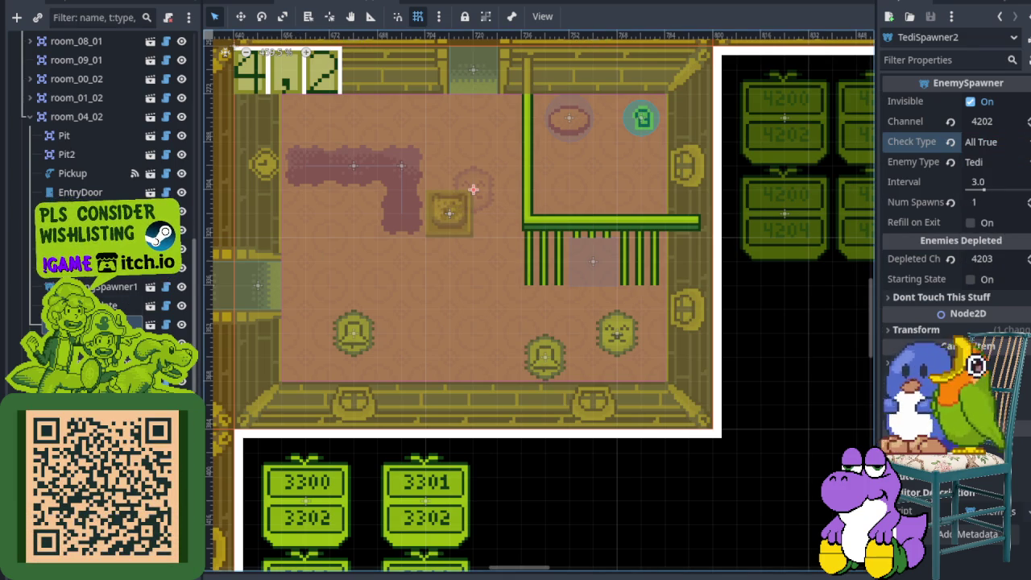
Review the enemies-depleted relay and remaining spawners, then save the scene.
{"action": "left_click", "coordinate": [96, 343]}
{"action": "key", "text": "Down"}
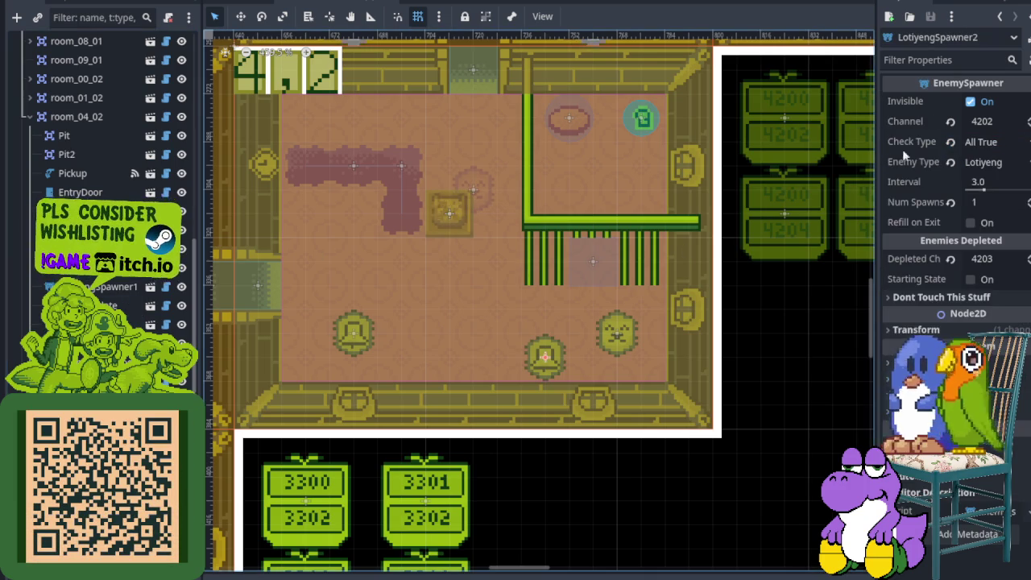
{"action": "key", "text": "Down"}
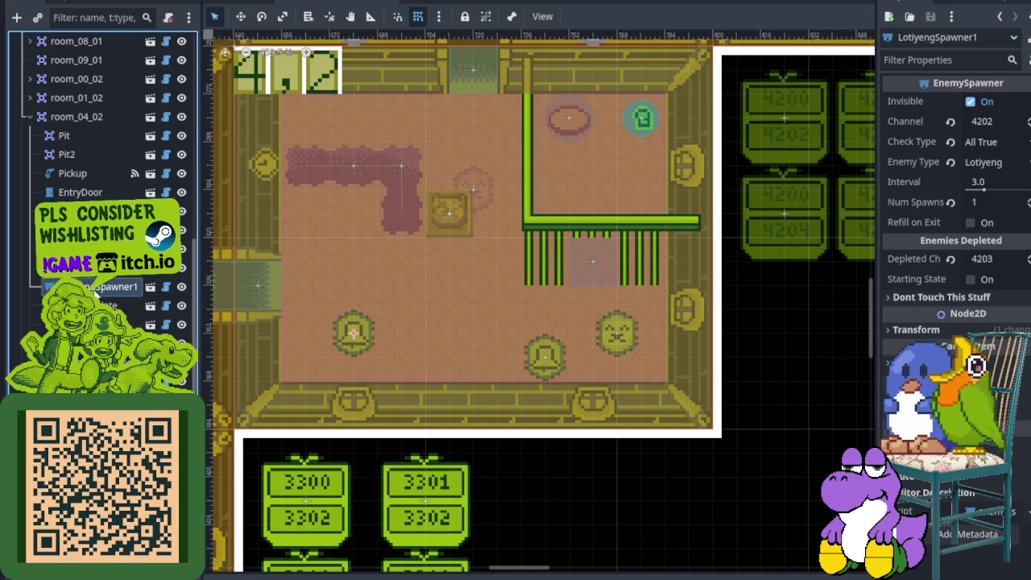
{"action": "key", "text": "Down"}
{"action": "key", "text": "ctrl+s"}
{"action": "scroll", "coordinate": [388, 234], "scroll_direction": "down", "scroll_amount": 2}
{"action": "scroll", "coordinate": [388, 234], "scroll_direction": "down", "scroll_amount": 3}
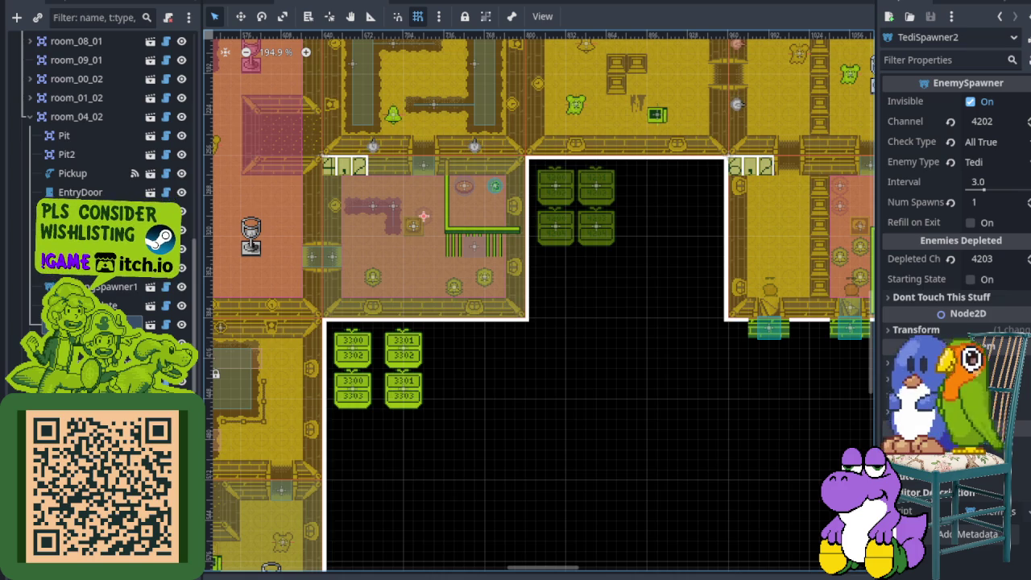
Save, launch the game, and walk through the cave door and out the next room's left door.
{"action": "key", "text": "ctrl+s"}
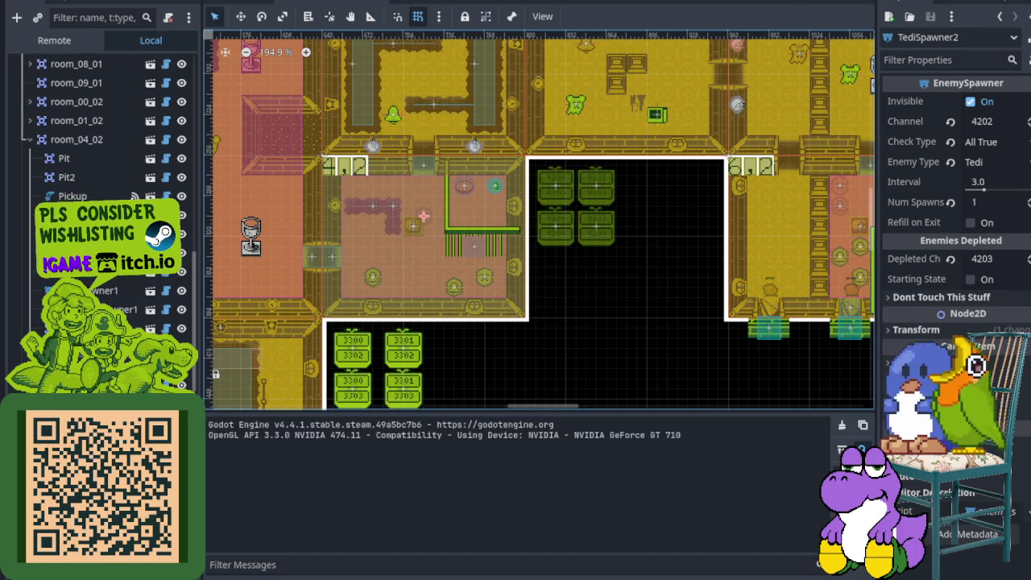
{"action": "key", "text": "Up"}
{"action": "key", "text": "Right"}
{"action": "key", "text": "Up"}
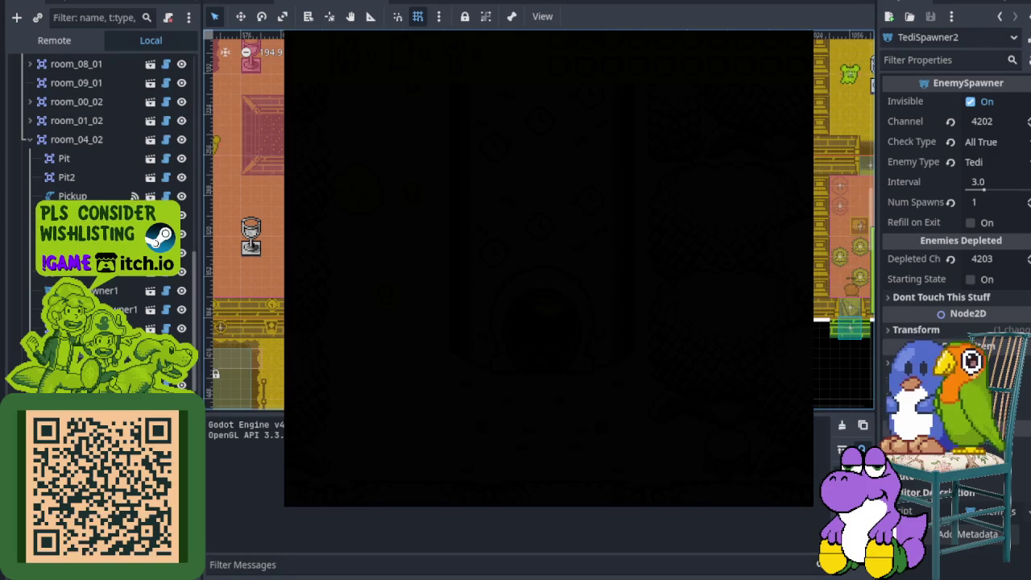
{"action": "key", "text": "Up"}
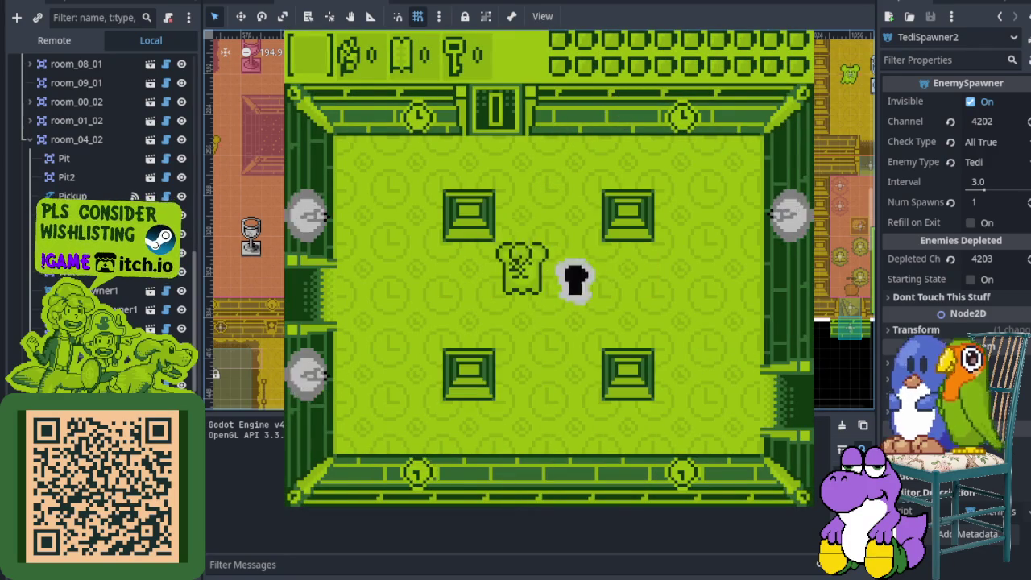
{"action": "key", "text": "Left"}
{"action": "key", "text": "Left"}
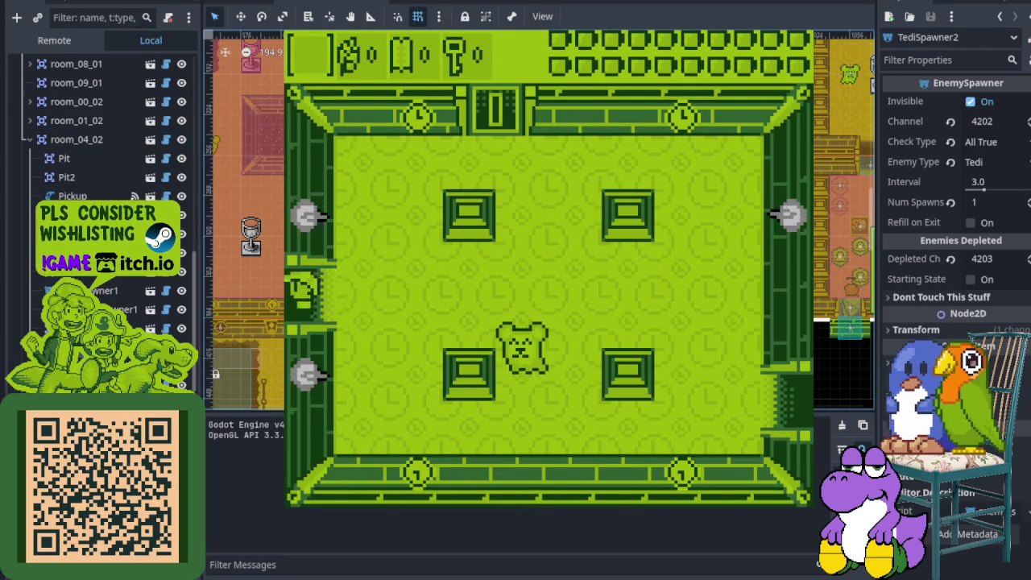
{"action": "key", "text": "Down"}
{"action": "key", "text": "Left"}
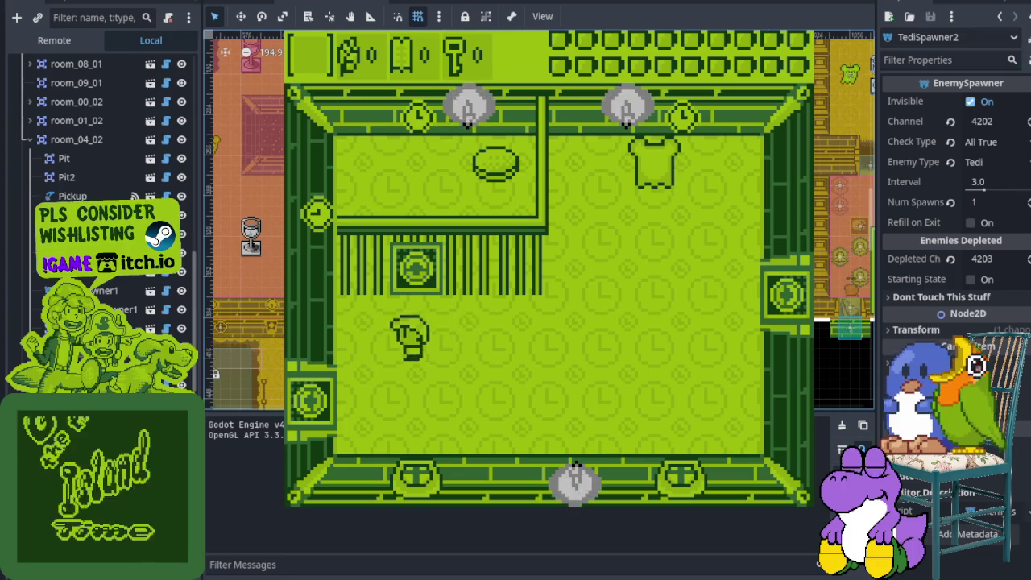
{"action": "key", "text": "Left"}
Pick up the key and walk up through the top doors into the chalice room.
{"action": "key", "text": "Right"}
{"action": "key", "text": "Right"}
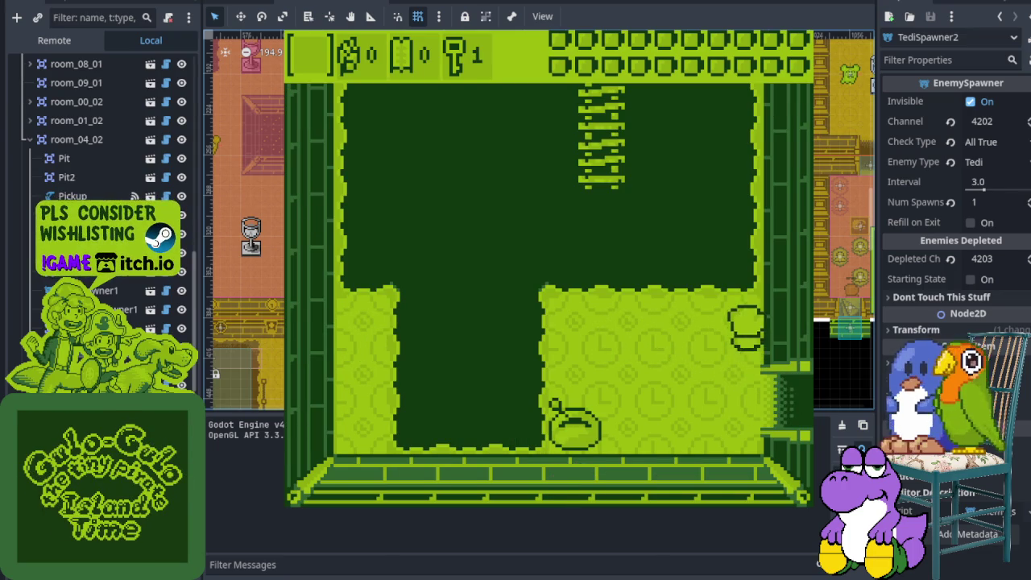
{"action": "key", "text": "Right"}
{"action": "key", "text": "Up"}
{"action": "key", "text": "Up"}
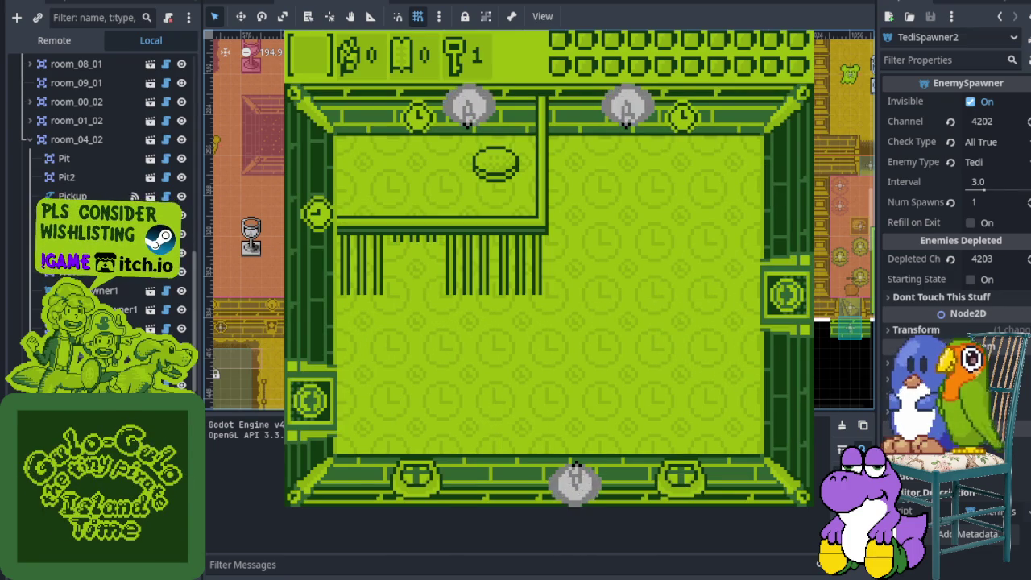
{"action": "key", "text": "Up"}
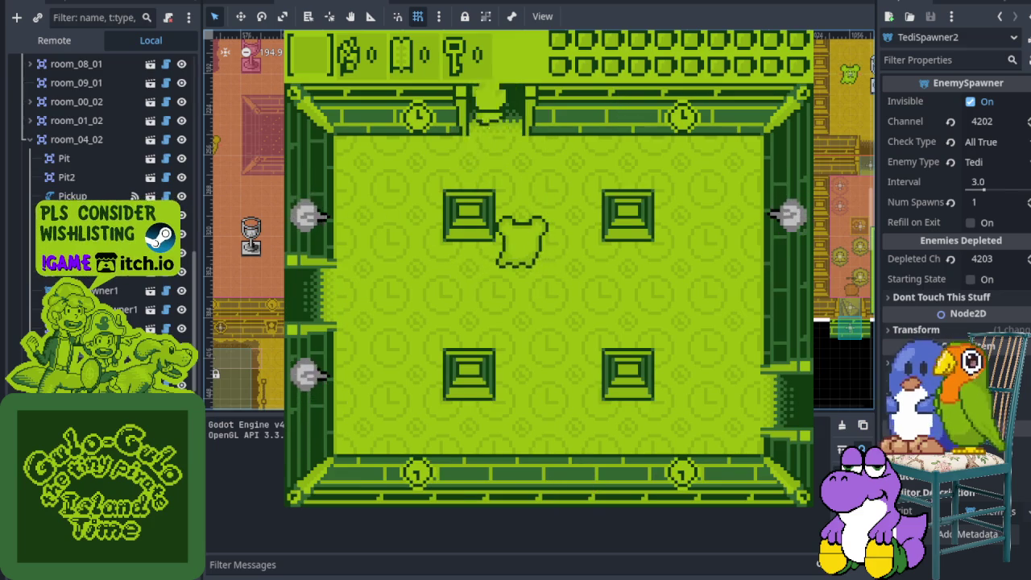
{"action": "key", "text": "Up"}
{"action": "key", "text": "Right"}
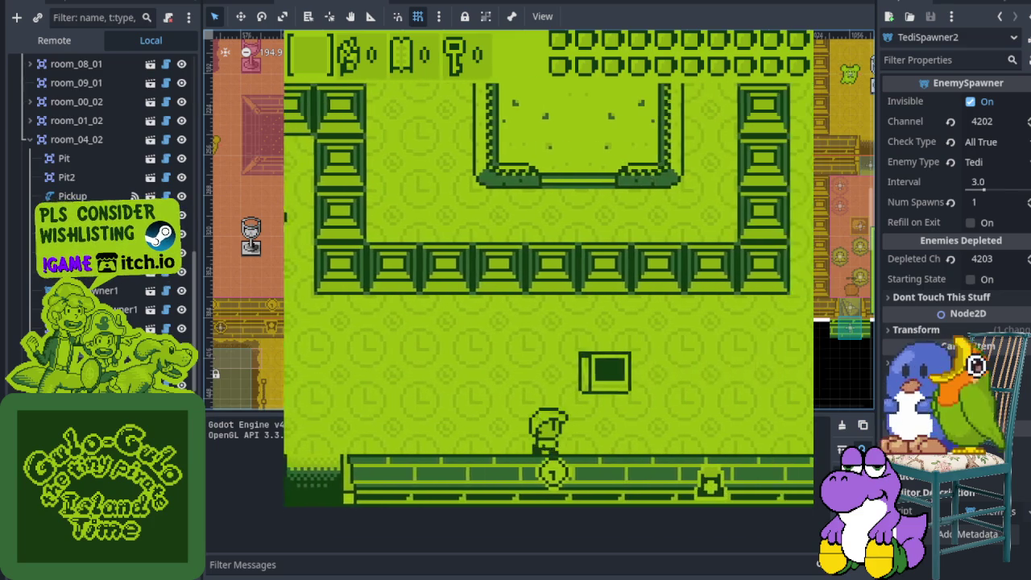
{"action": "key", "text": "Up"}
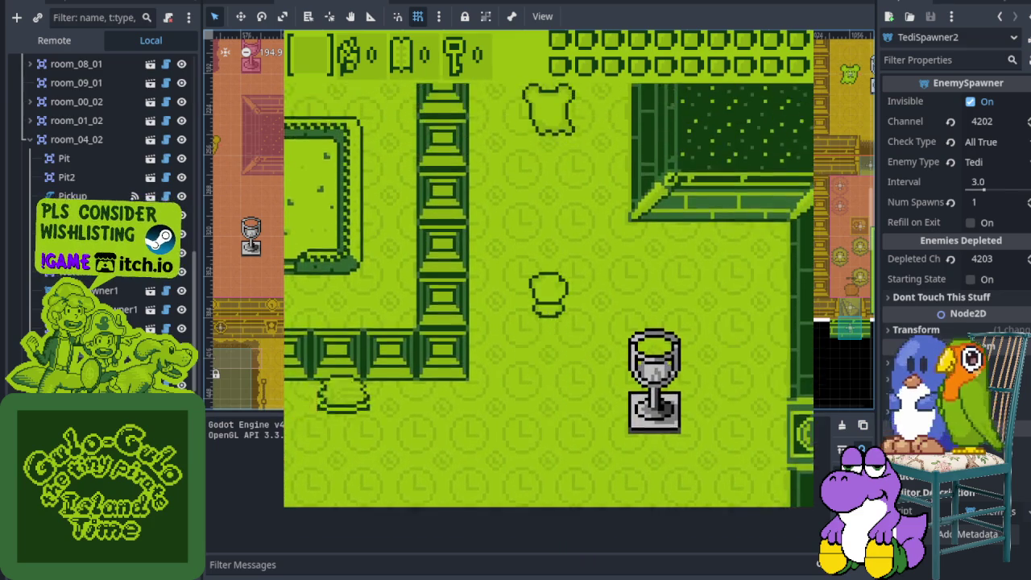
{"action": "key", "text": "Up"}
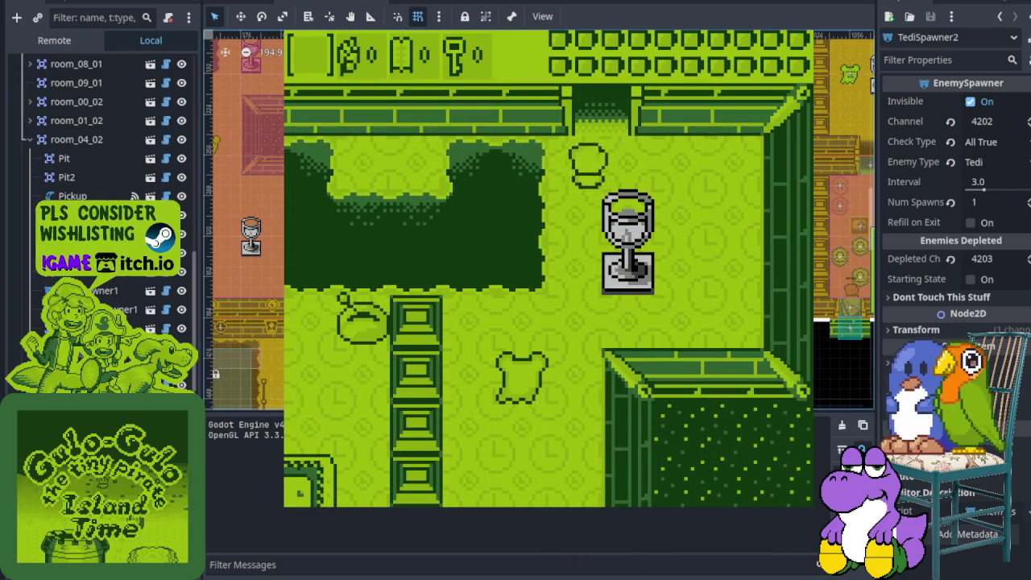
{"action": "key", "text": "Up"}
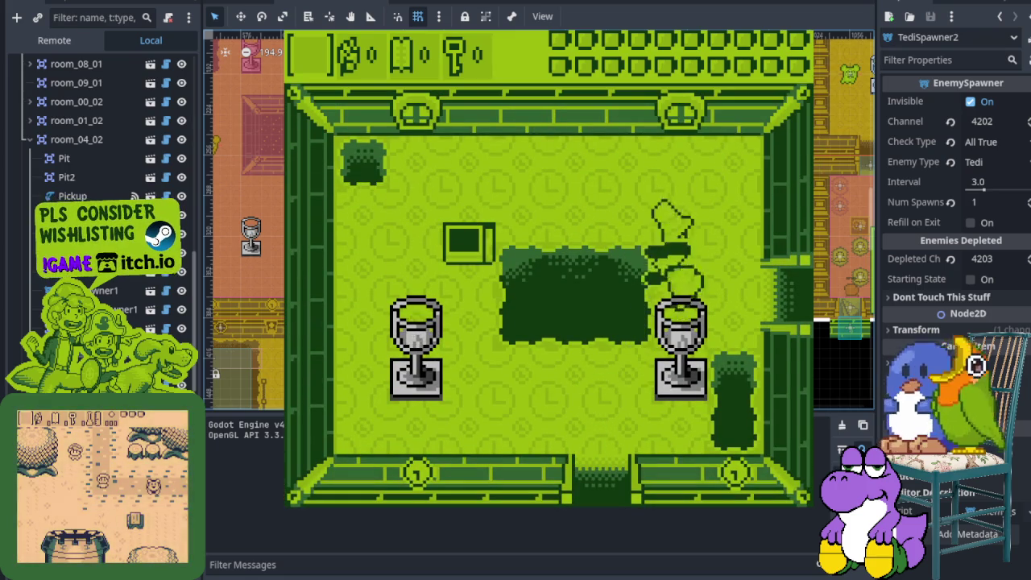
{"action": "key", "text": "Down"}
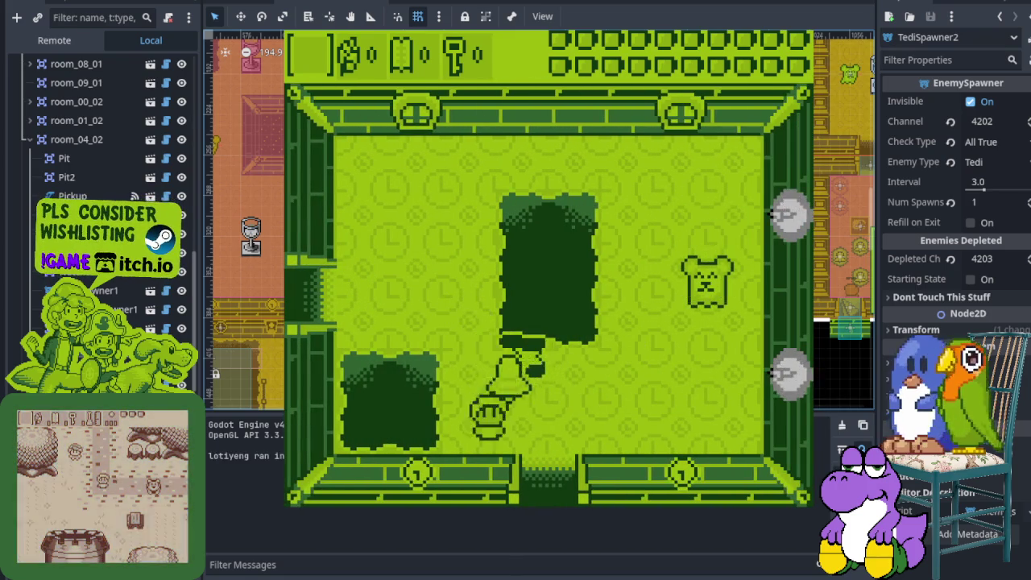
Walk around room 4,2 near the enemy, then stop the game with F8.
{"action": "key", "text": "Right"}
{"action": "key", "text": "Down"}
{"action": "key", "text": "Up"}
{"action": "key", "text": "Down"}
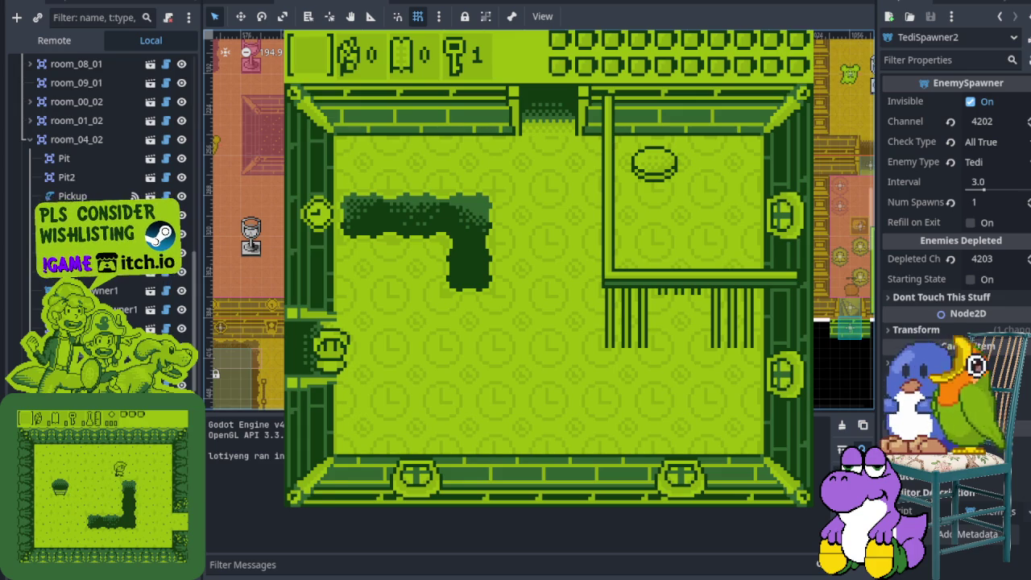
{"action": "key", "text": "F8"}
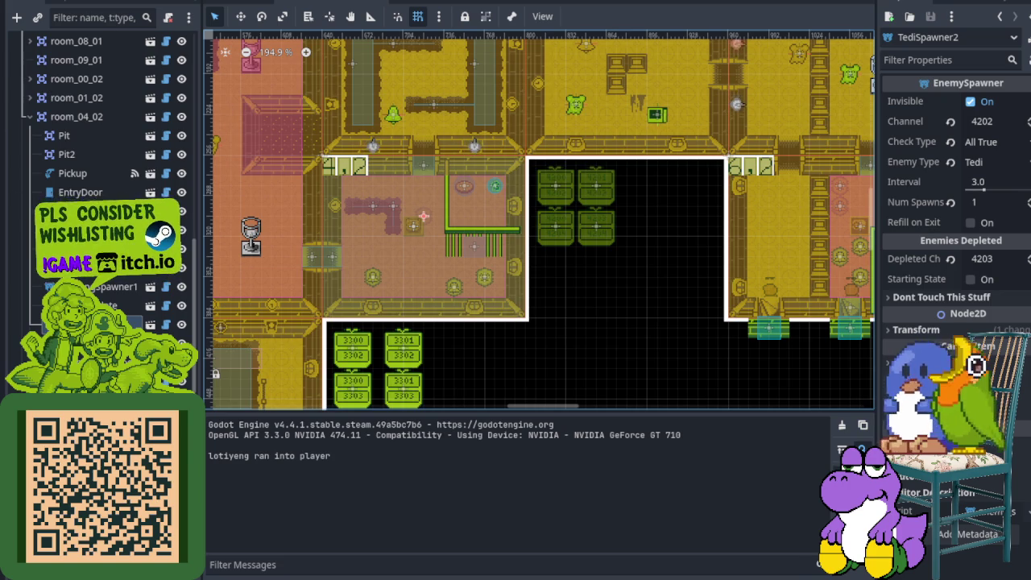
Play a first minesweeper round in the overlay, opening cells and flagging two suspected mines.
{"action": "left_click", "coordinate": [757, 530]}
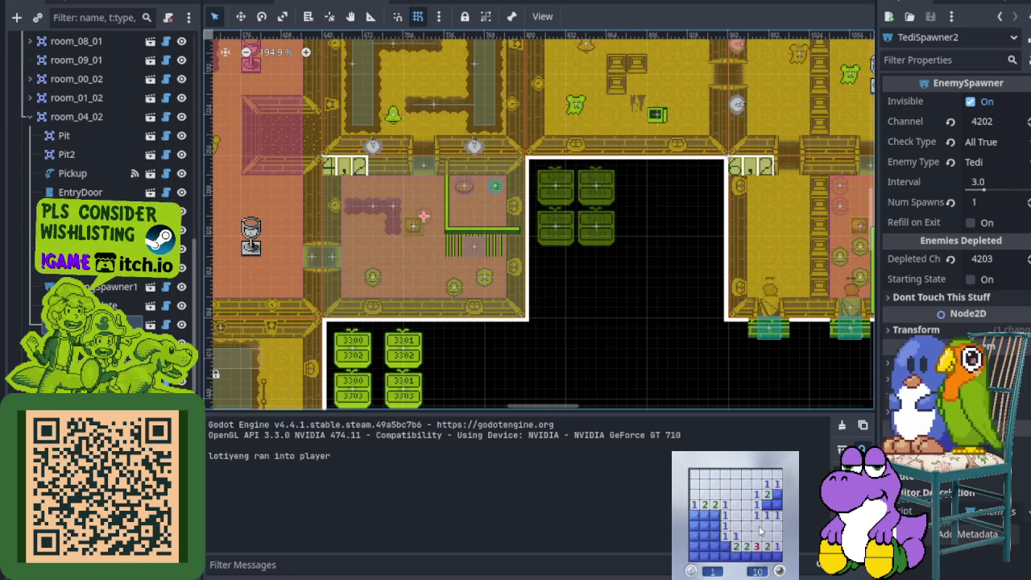
{"action": "right_click", "coordinate": [724, 547]}
{"action": "left_click", "coordinate": [714, 535]}
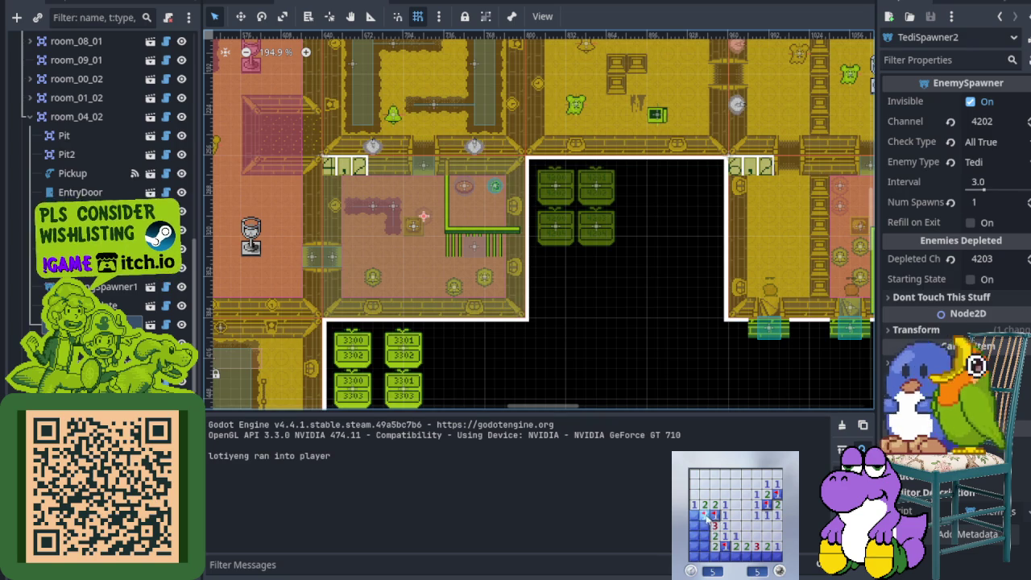
{"action": "right_click", "coordinate": [704, 534]}
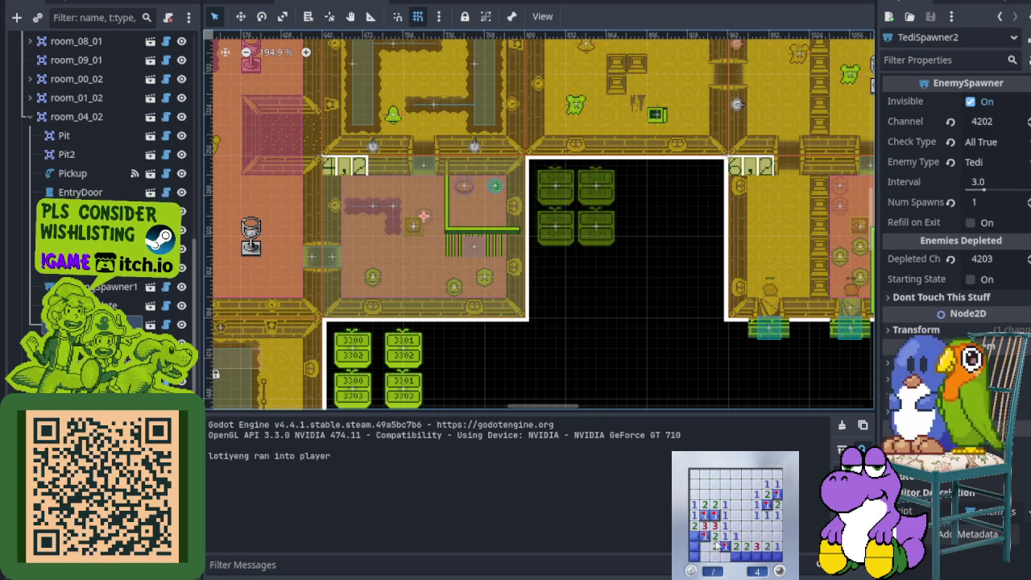
{"action": "left_click", "coordinate": [724, 559]}
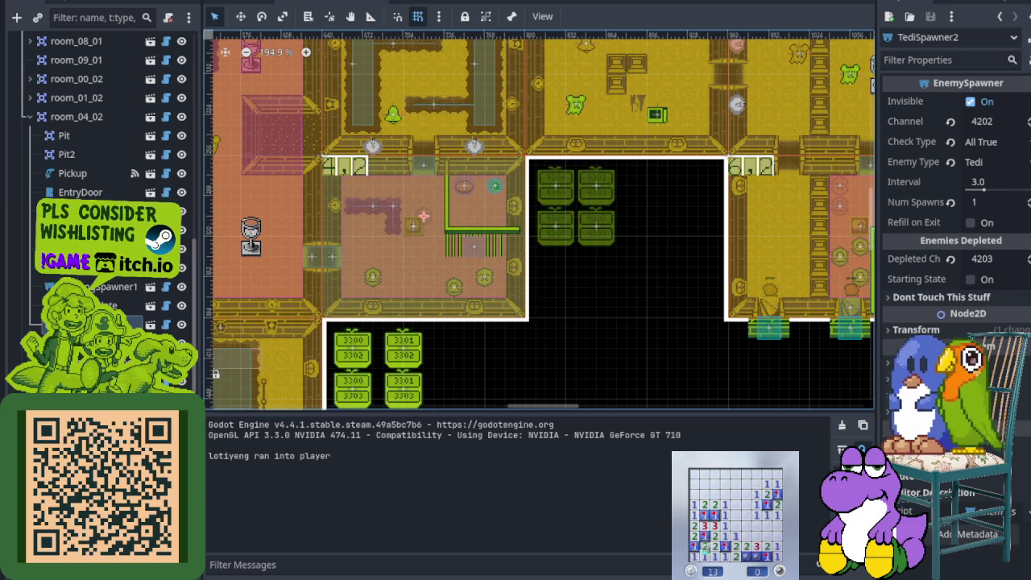
Start a fresh minesweeper board and clear cells across it, flagging two suspected mines.
{"action": "left_click", "coordinate": [779, 568]}
{"action": "left_click", "coordinate": [746, 548]}
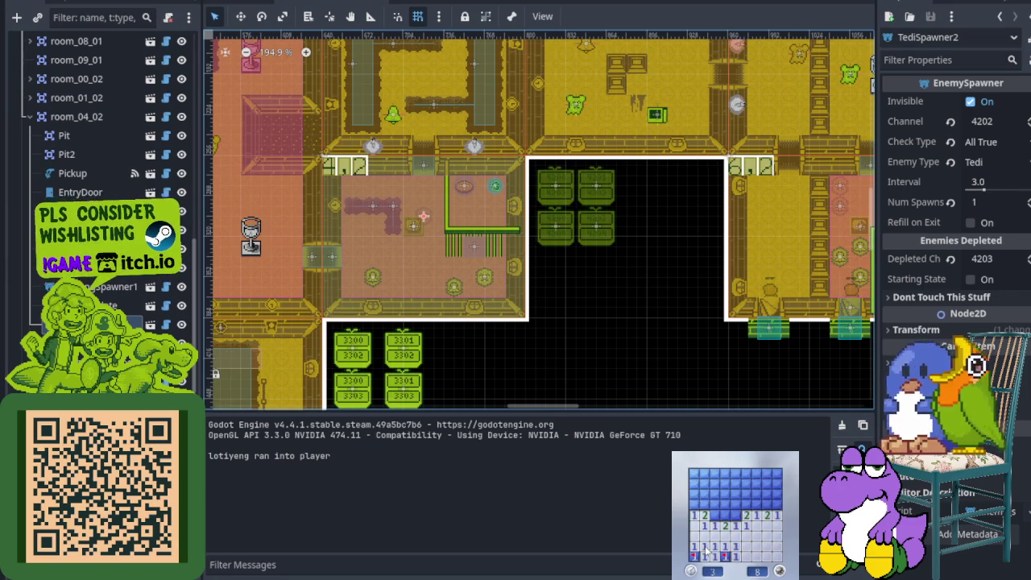
{"action": "left_click", "coordinate": [724, 495]}
{"action": "left_click", "coordinate": [716, 479]}
{"action": "right_click", "coordinate": [756, 504]}
{"action": "left_click", "coordinate": [767, 493]}
{"action": "right_click", "coordinate": [775, 504]}
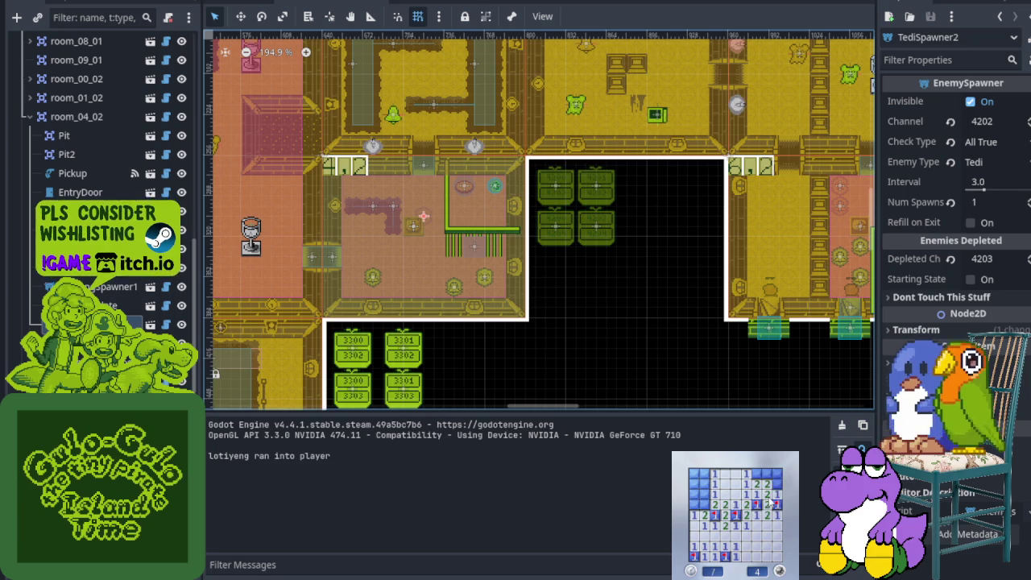
{"action": "left_click", "coordinate": [705, 502]}
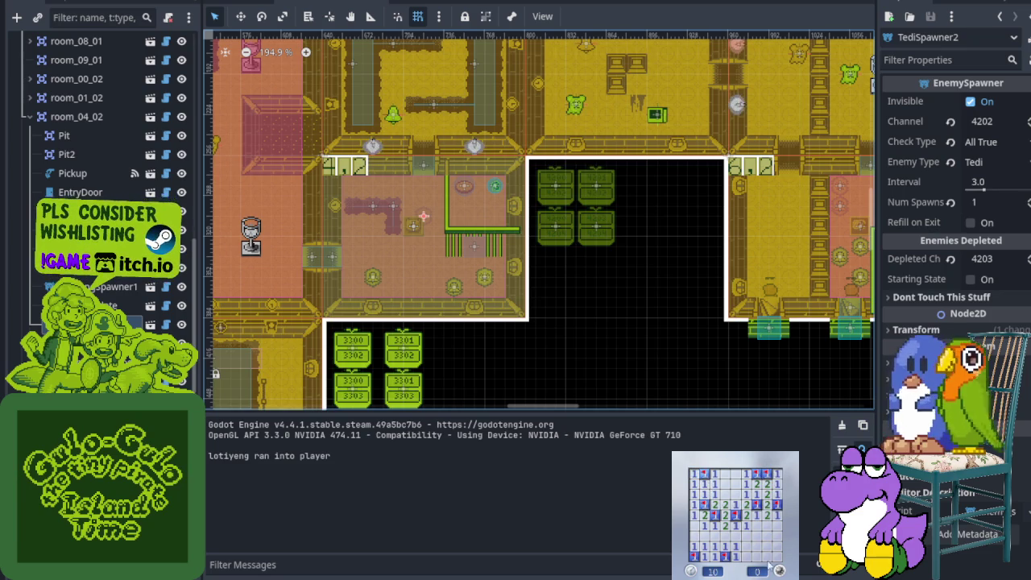
Restart the board, reveal the 3 and 4 cells, and flag two upper-left mines.
{"action": "left_click", "coordinate": [734, 536]}
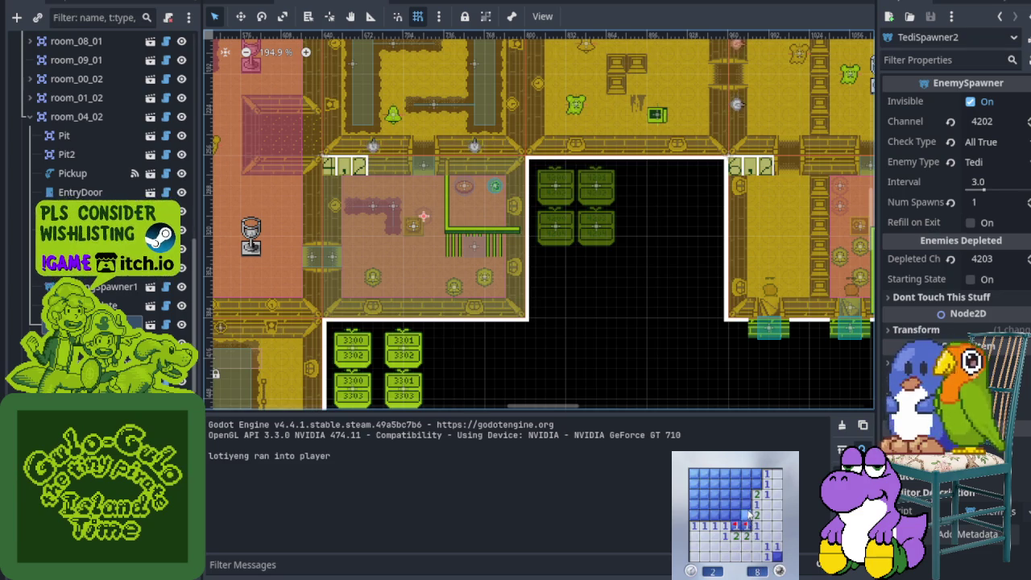
{"action": "left_click", "coordinate": [745, 513]}
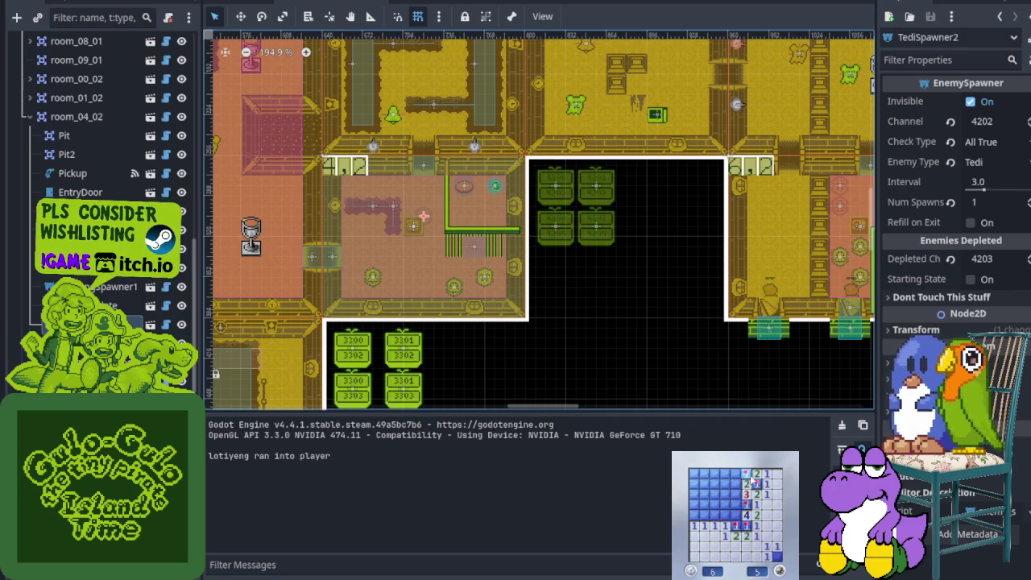
{"action": "left_click", "coordinate": [738, 488]}
{"action": "left_click", "coordinate": [724, 505]}
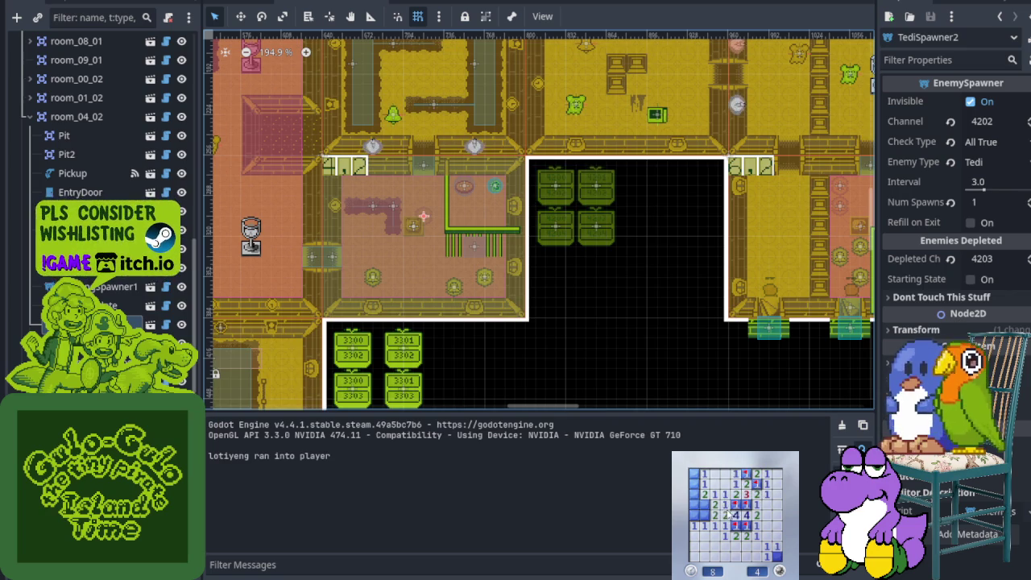
{"action": "right_click", "coordinate": [695, 493]}
{"action": "right_click", "coordinate": [704, 483]}
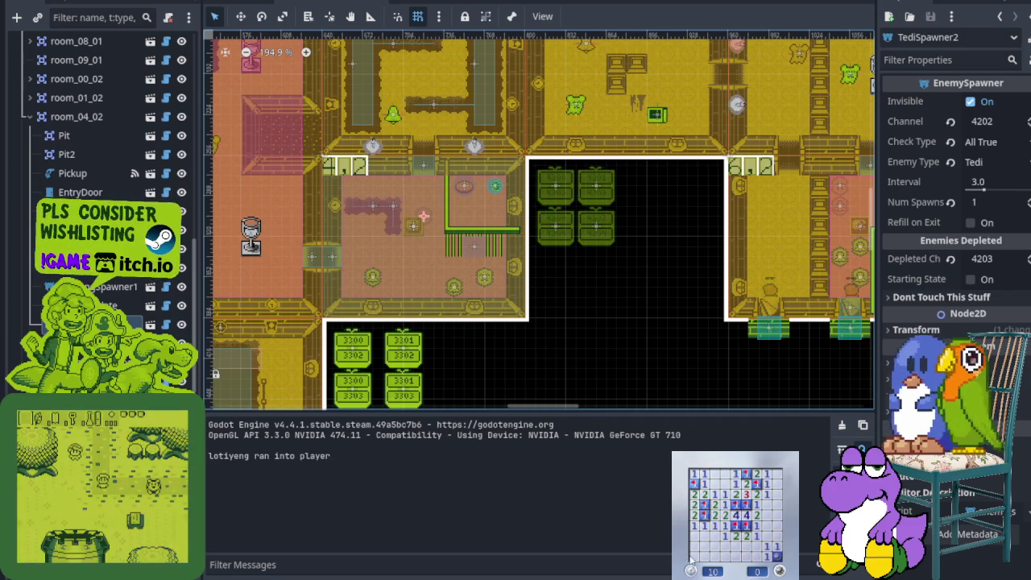
Close the minesweeper game, review the two Debugger errors, and collapse the bottom panel.
{"action": "left_click", "coordinate": [690, 563]}
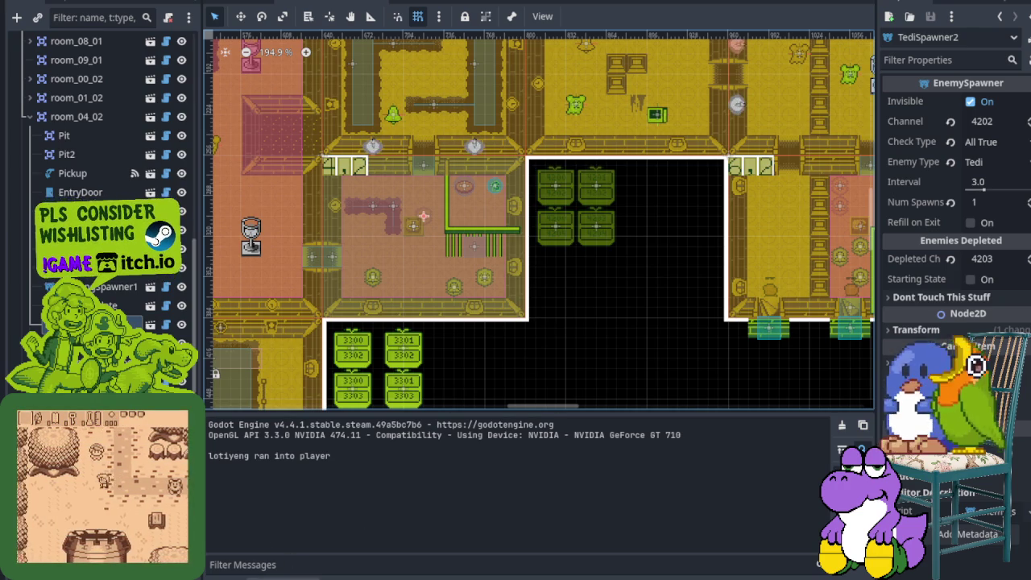
{"action": "left_click", "coordinate": [266, 573]}
{"action": "key", "text": "ctrl+j"}
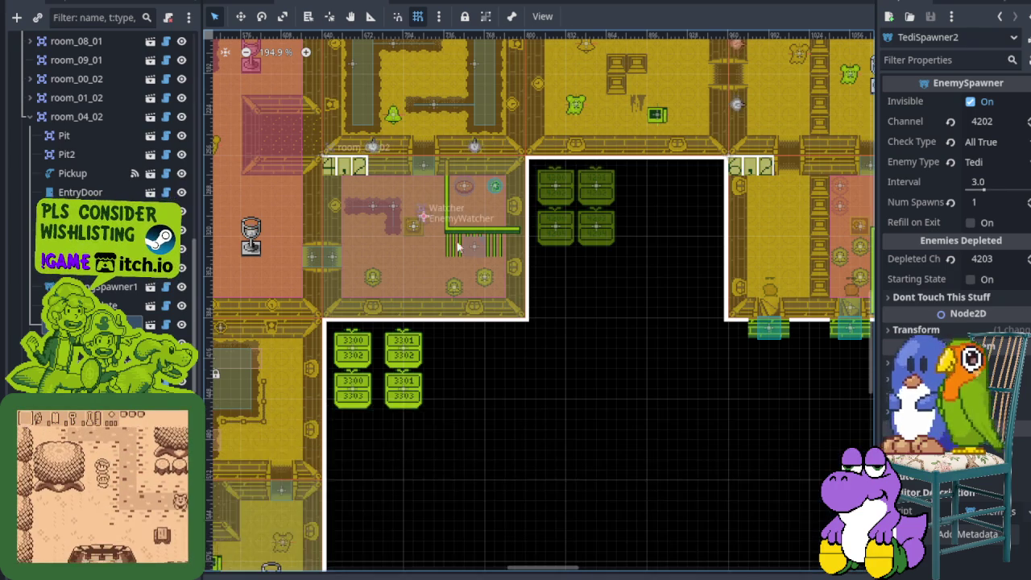
Zoom around room 4,2 and its neighbours on the map, then bring up the Kanban task board.
{"action": "scroll", "coordinate": [459, 250], "scroll_direction": "up", "scroll_amount": 3}
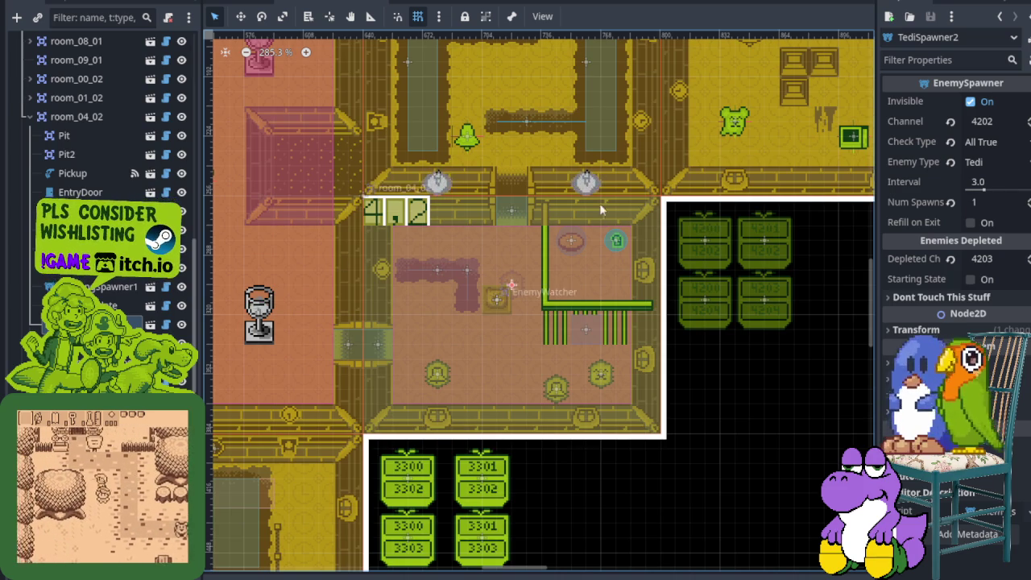
{"action": "scroll", "coordinate": [493, 142], "scroll_direction": "up", "scroll_amount": 5}
{"action": "scroll", "coordinate": [491, 145], "scroll_direction": "up", "scroll_amount": 3}
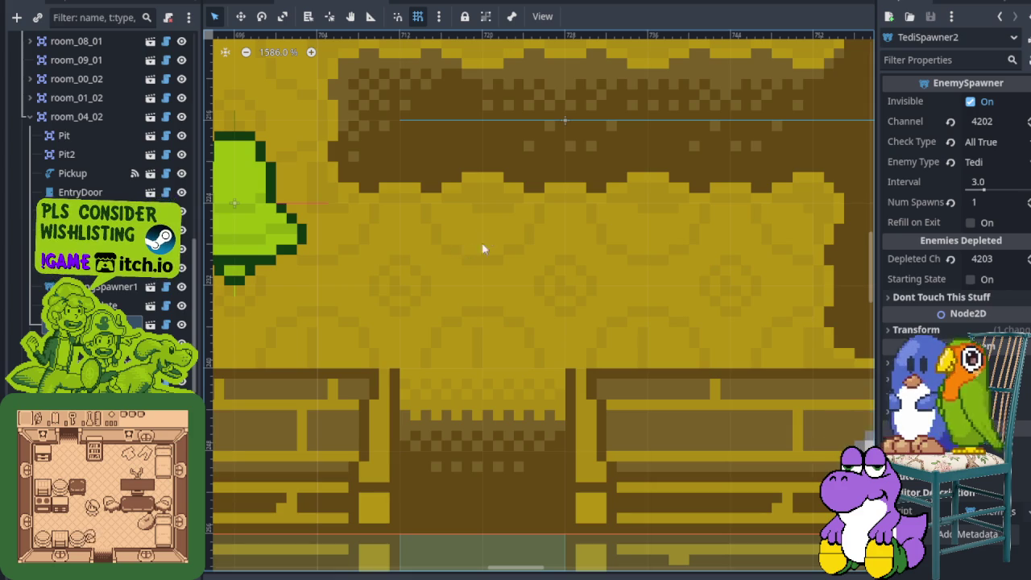
{"action": "scroll", "coordinate": [462, 249], "scroll_direction": "down", "scroll_amount": 5}
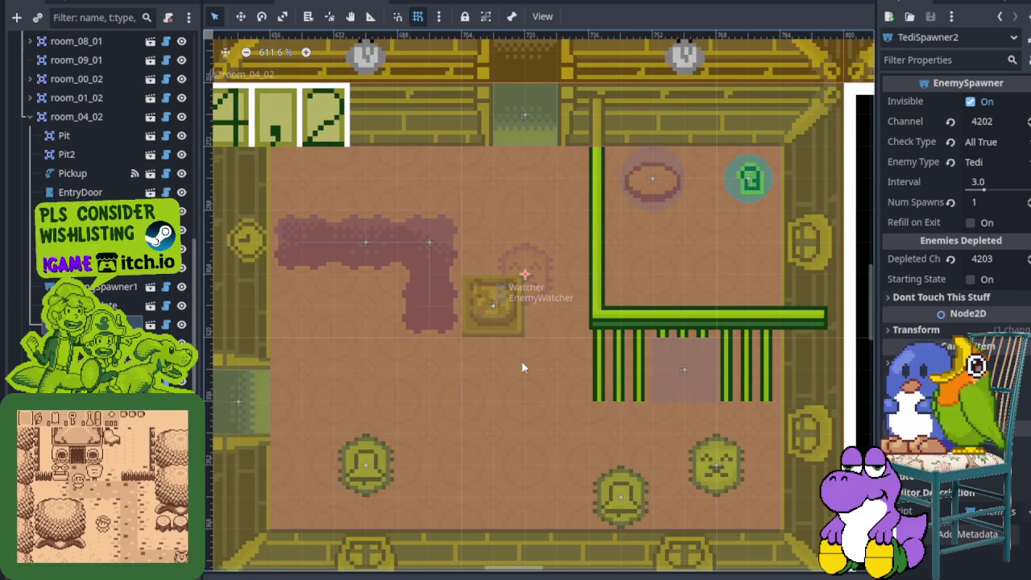
{"action": "scroll", "coordinate": [500, 347], "scroll_direction": "down", "scroll_amount": 2}
{"action": "scroll", "coordinate": [484, 337], "scroll_direction": "down", "scroll_amount": 4}
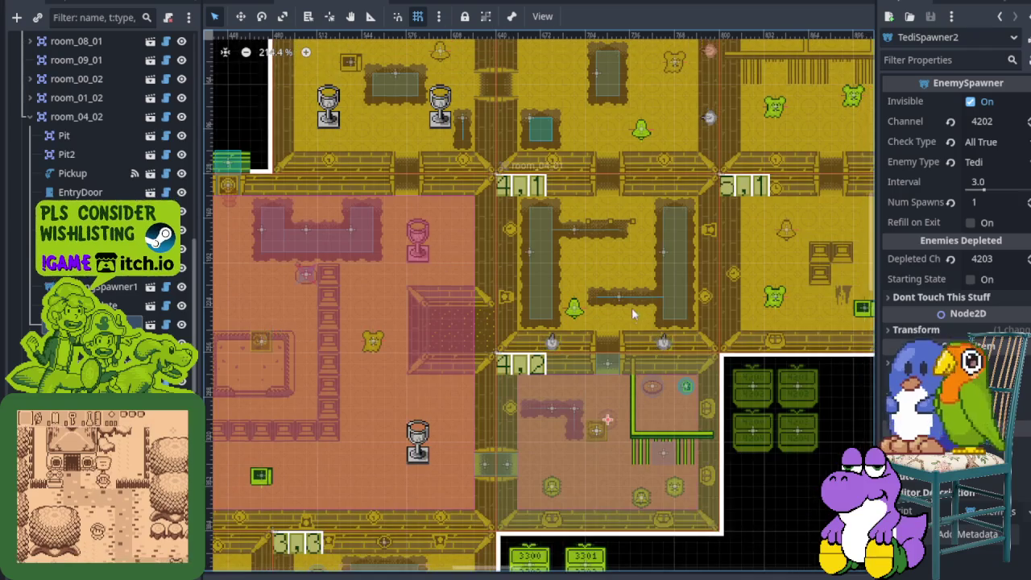
{"action": "scroll", "coordinate": [622, 330], "scroll_direction": "up", "scroll_amount": 2}
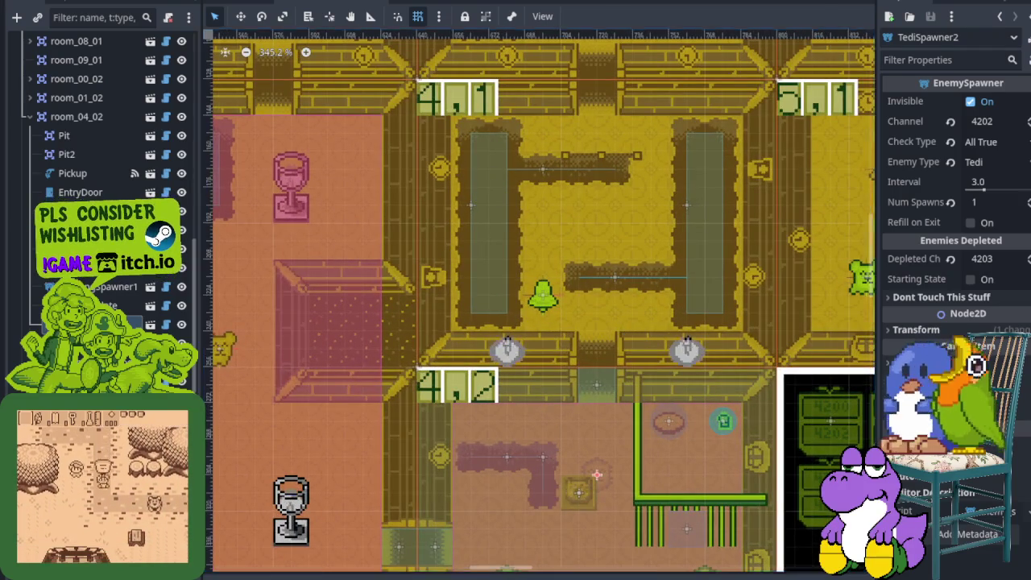
{"action": "left_click", "coordinate": [497, 3]}
{"action": "scroll", "coordinate": [326, 442], "scroll_direction": "down", "scroll_amount": 5}
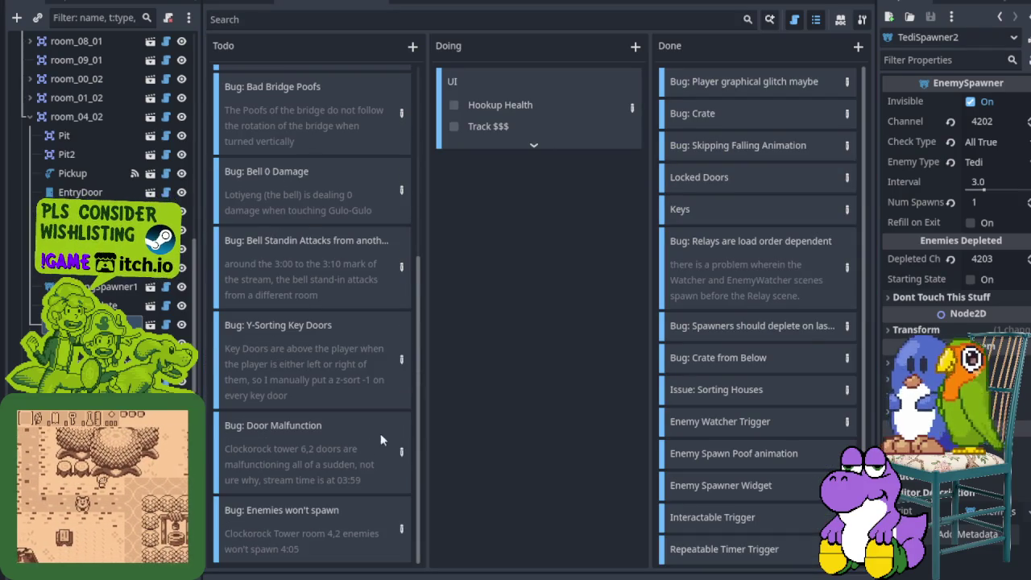
In Door Malfunction details, add a paragraph: bug doesn't occur when Gulo-Gulo starts right before the room.
{"action": "left_click", "coordinate": [402, 454]}
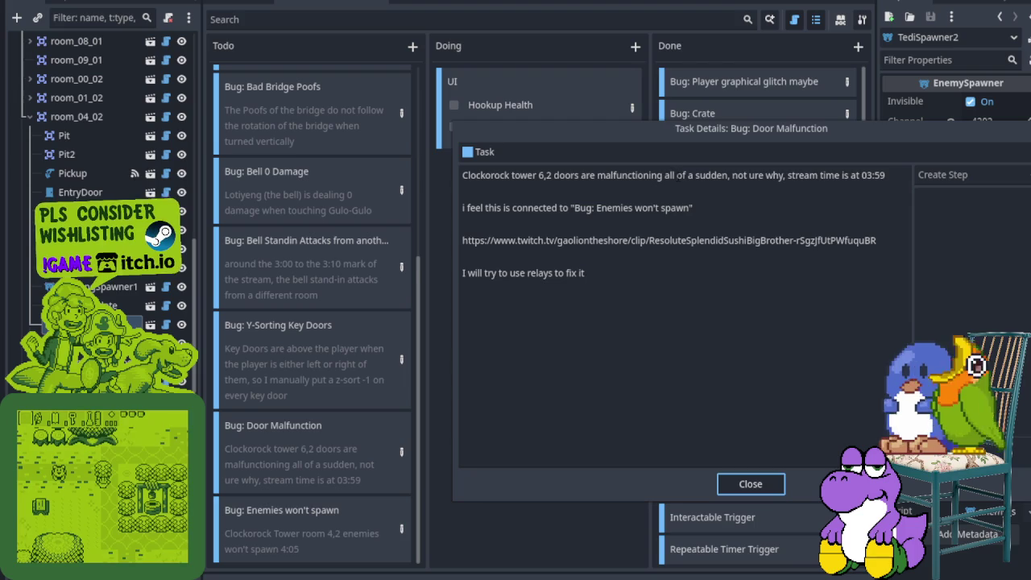
{"action": "left_click", "coordinate": [676, 175]}
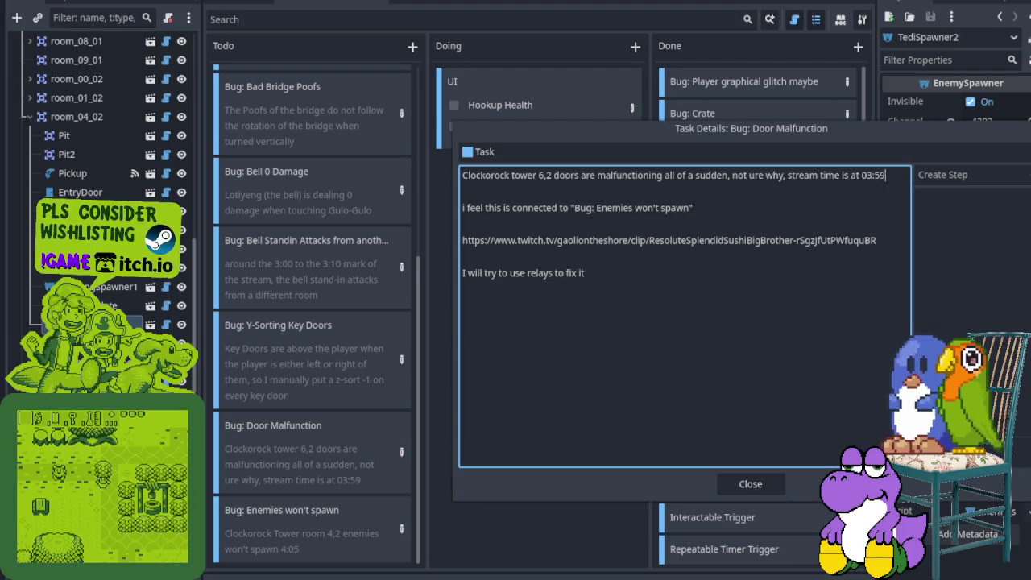
{"action": "key", "text": "Return"}
{"action": "key", "text": "Return"}
{"action": "key", "text": "Return"}
{"action": "key", "text": "Up"}
{"action": "type", "text": "The bug does not seem to occur if the s"}
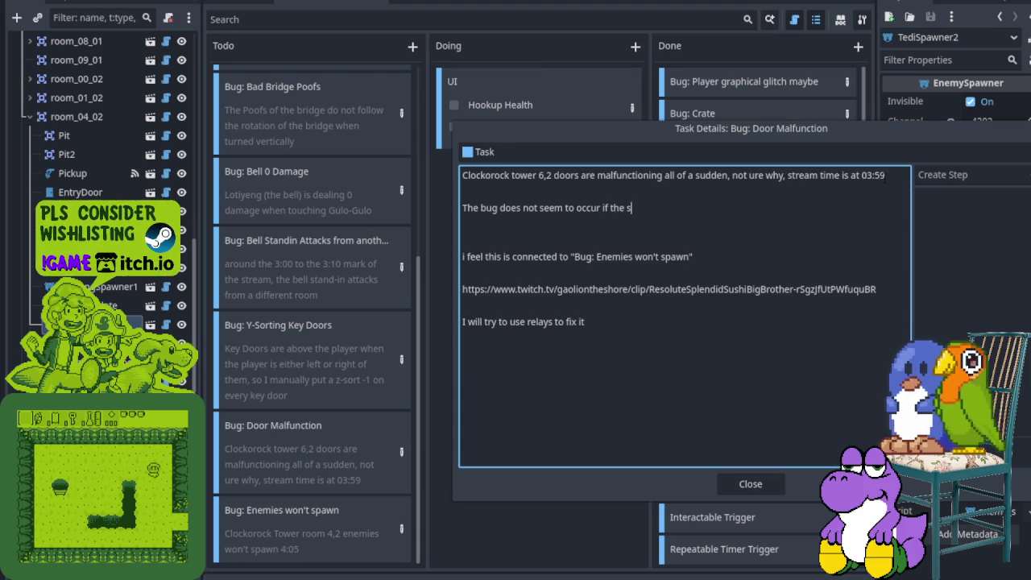
{"action": "type", "text": "tarting position of Gulo-Gulo is right before the"}
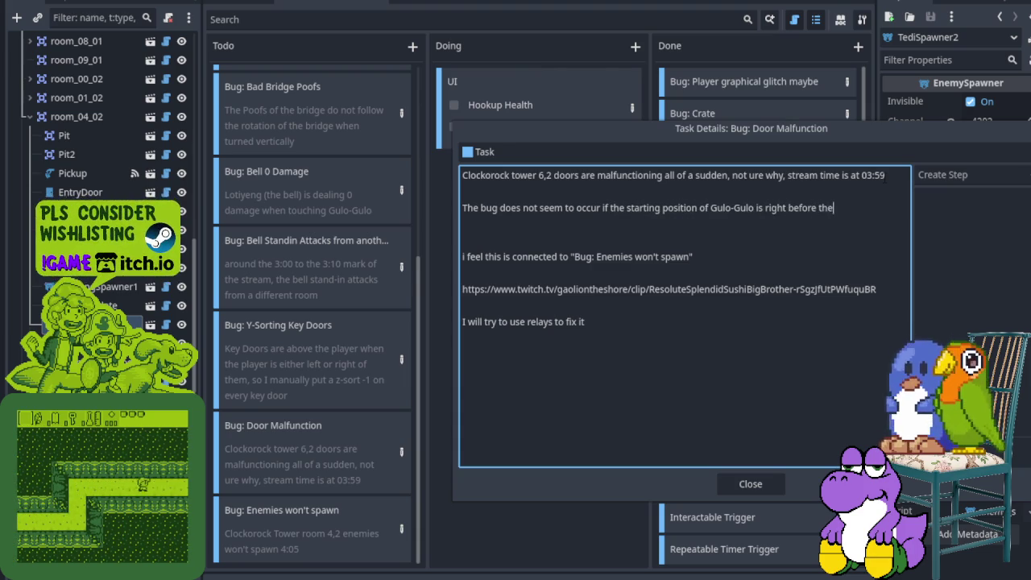
{"action": "type", "text": " room, but happens whenever I"}
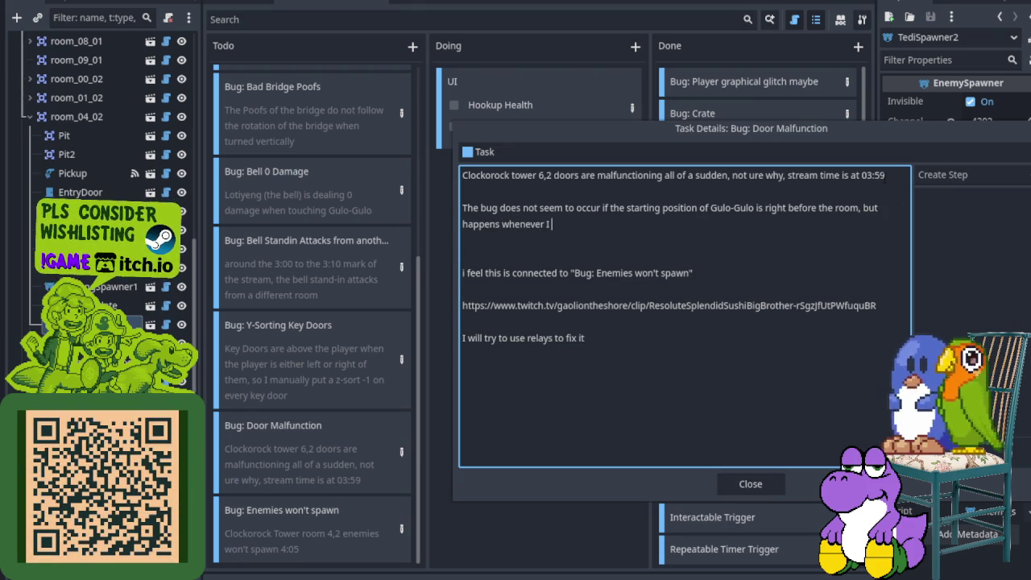
Reword the note so the problem happens when starting the game normally from the village.
{"action": "key", "text": "shift+Up"}
{"action": "key", "text": "shift+Up"}
{"action": "key", "text": "shift+Up"}
{"action": "key", "text": "shift+Down"}
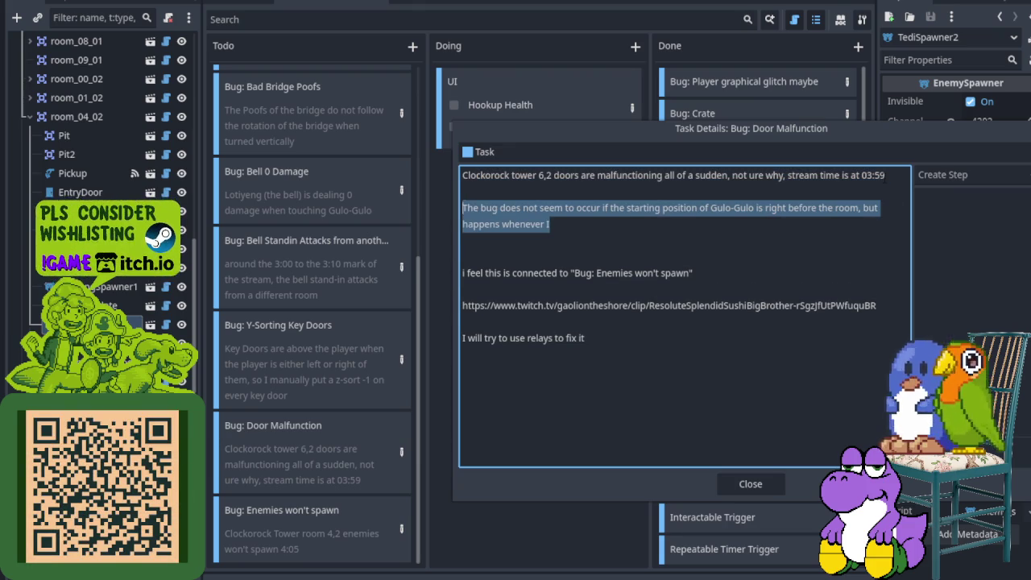
{"action": "key", "text": "shift+Down"}
{"action": "key", "text": "shift+Down"}
{"action": "type", "text": "pr"}
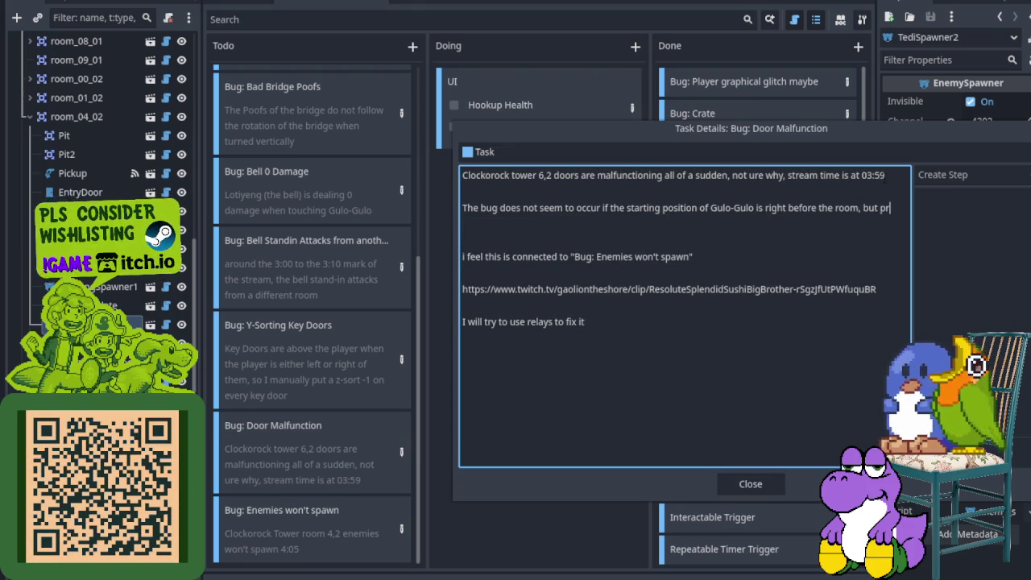
{"action": "type", "text": "ovi"}
{"action": "key", "text": "BackSpace"}
{"action": "key", "text": "BackSpace"}
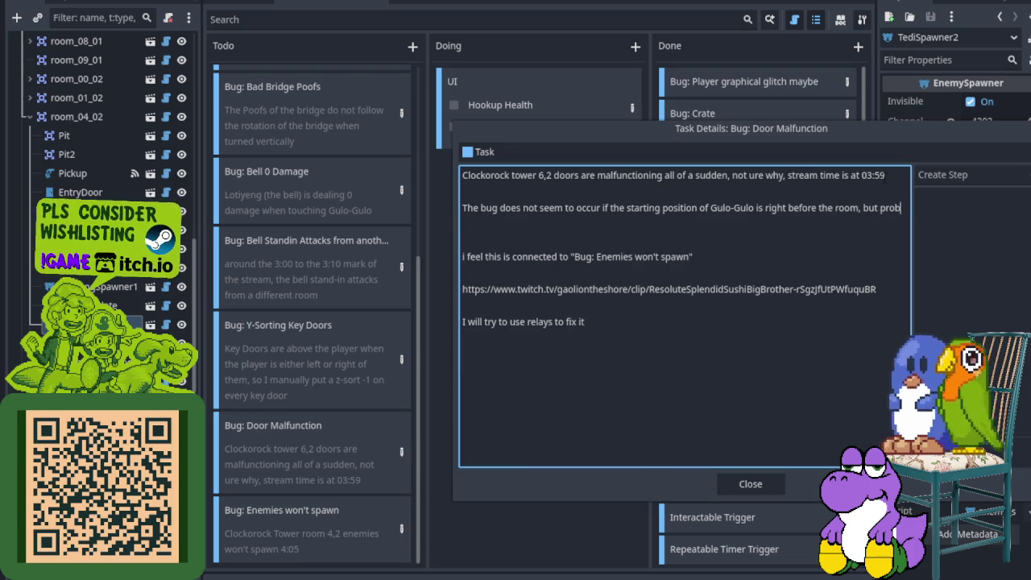
{"action": "type", "text": "lem"}
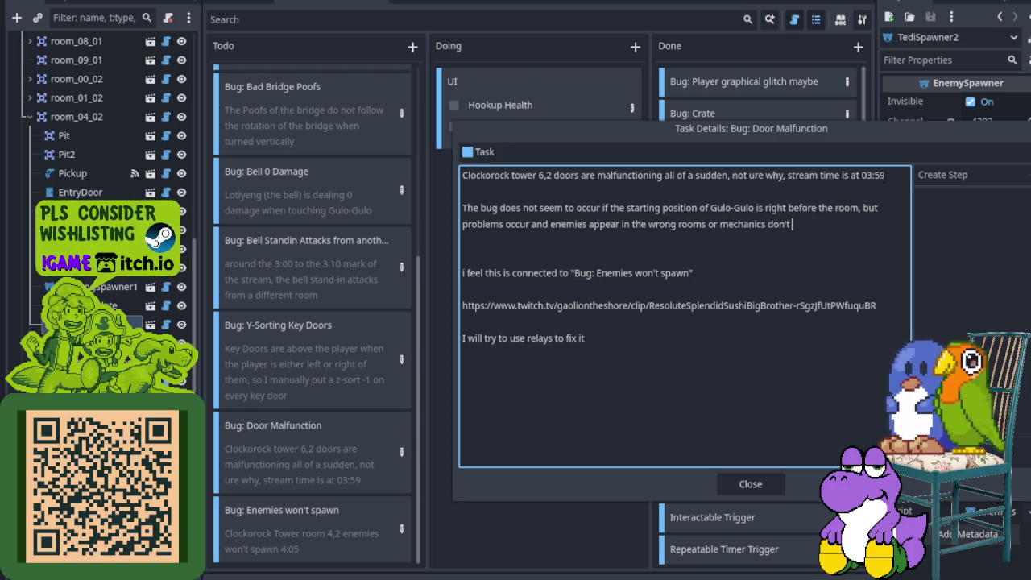
{"action": "type", "text": "Gulo-Gulo"}
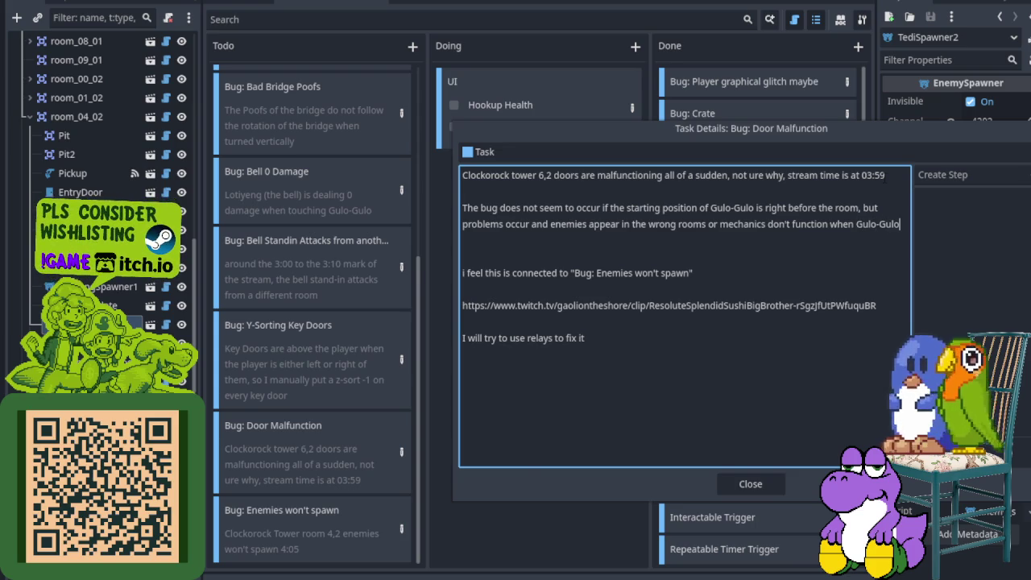
{"action": "key", "text": "BackSpace"}
{"action": "key", "text": "BackSpace"}
{"action": "key", "text": "BackSpace"}
{"action": "type", "text": "star"}
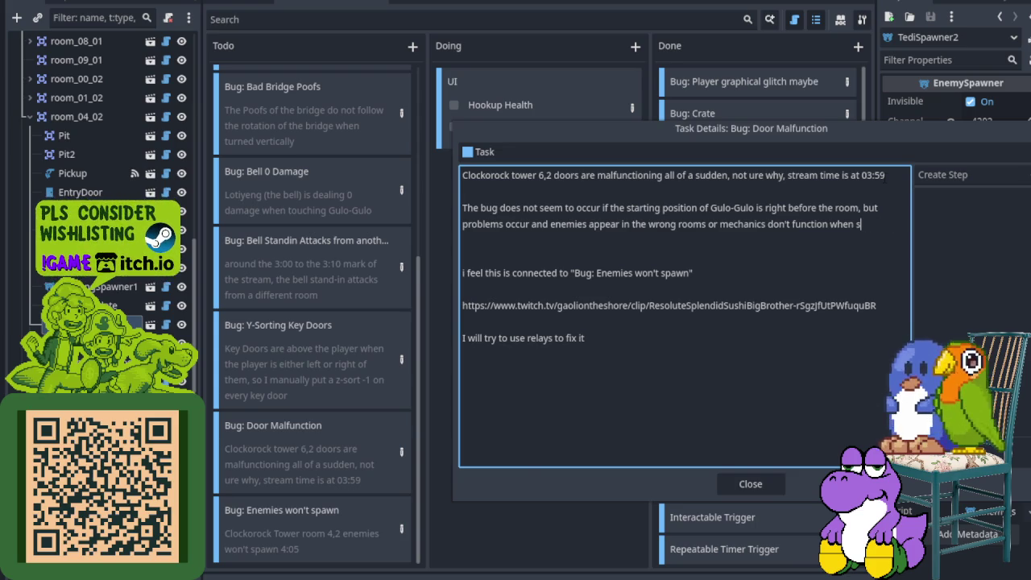
{"action": "type", "text": "ting the "}
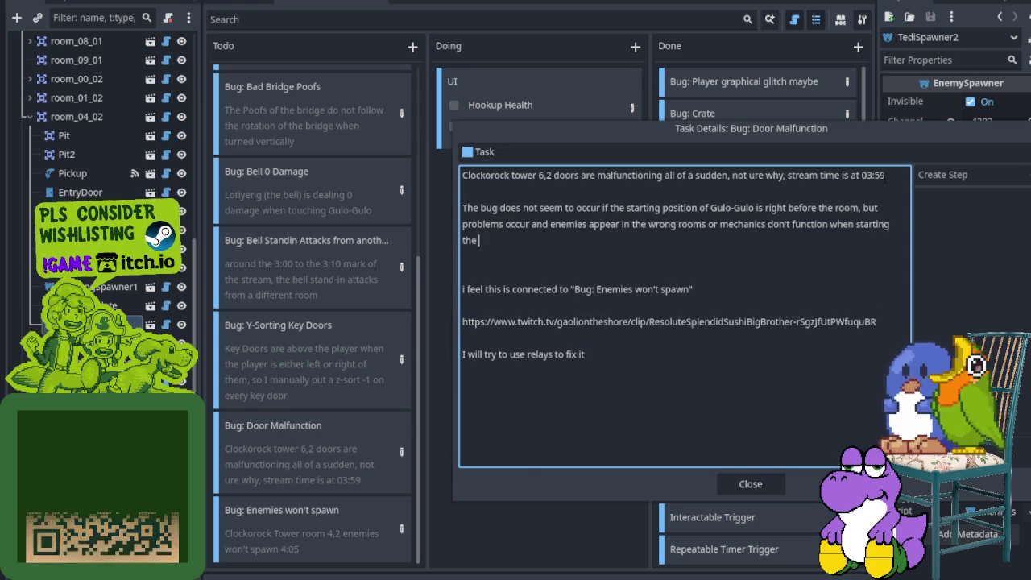
{"action": "type", "text": "game normall"}
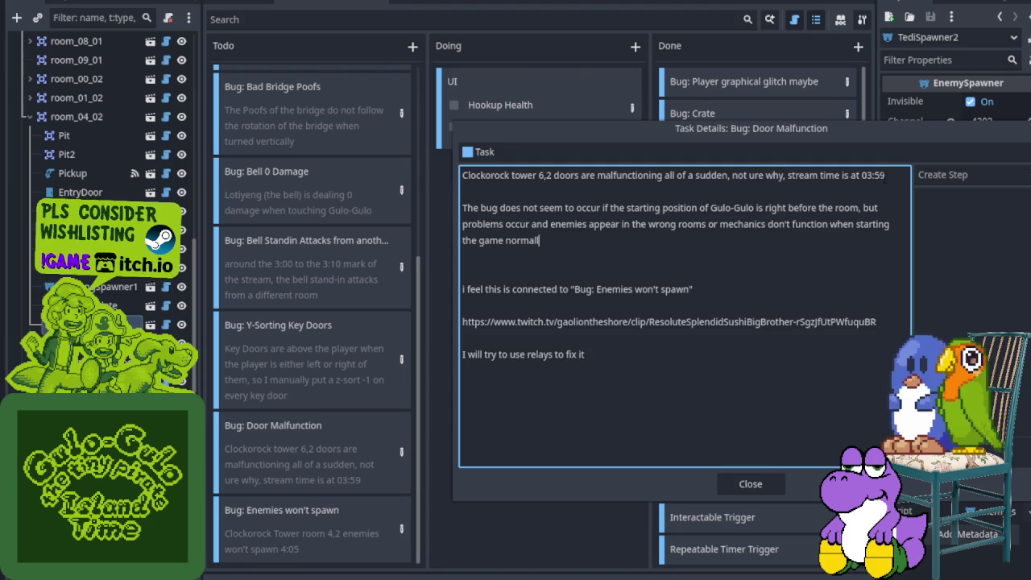
{"action": "type", "text": "y from the village"}
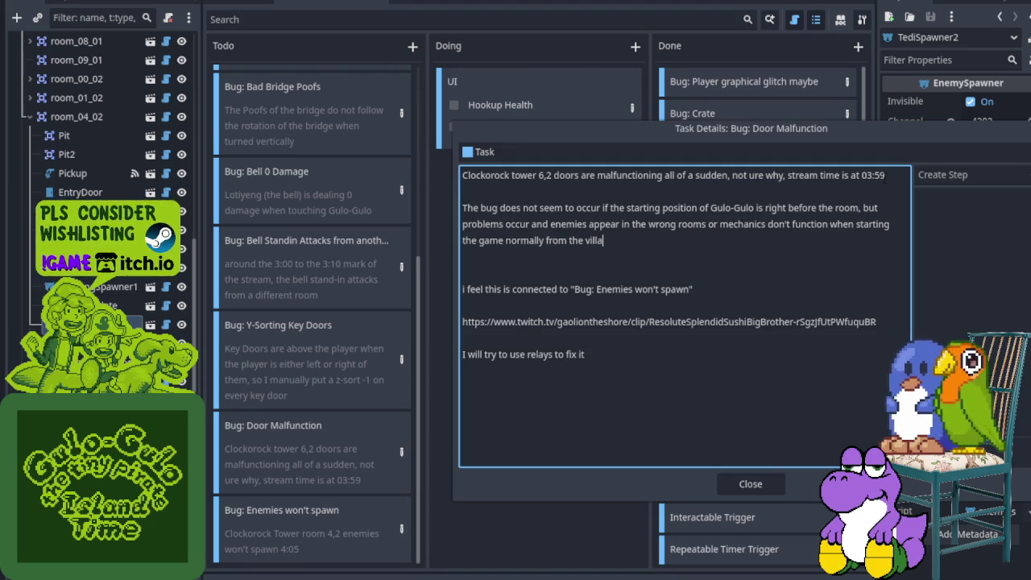
Finish the paragraph with 'and going through the dungeon normally', copy it, and close the details.
{"action": "key", "text": "shift+Up"}
{"action": "key", "text": "shift+Up"}
{"action": "key", "text": "shift+Up"}
{"action": "key", "text": "shift+Down"}
{"action": "key", "text": "Down"}
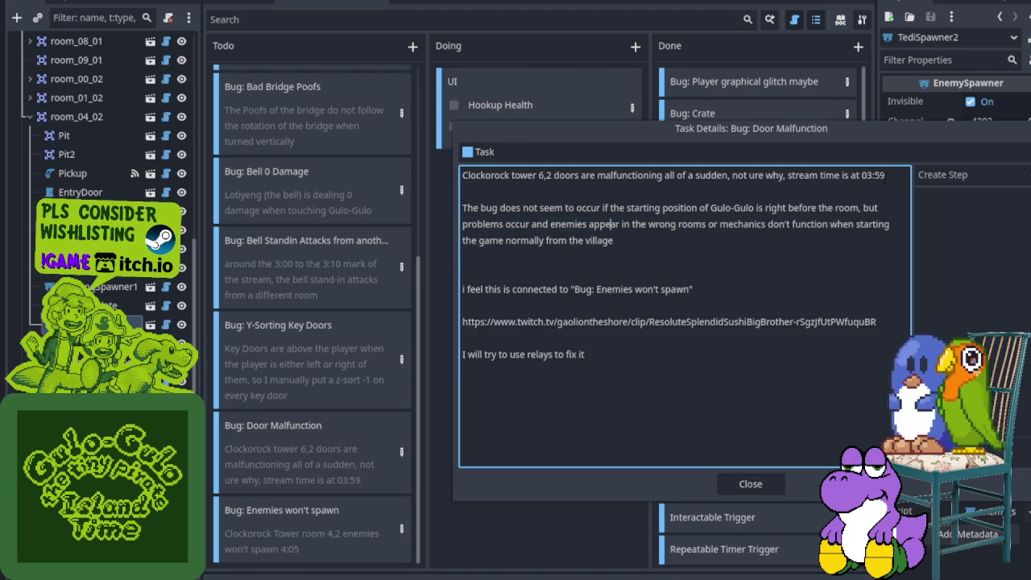
{"action": "type", "text": " and "}
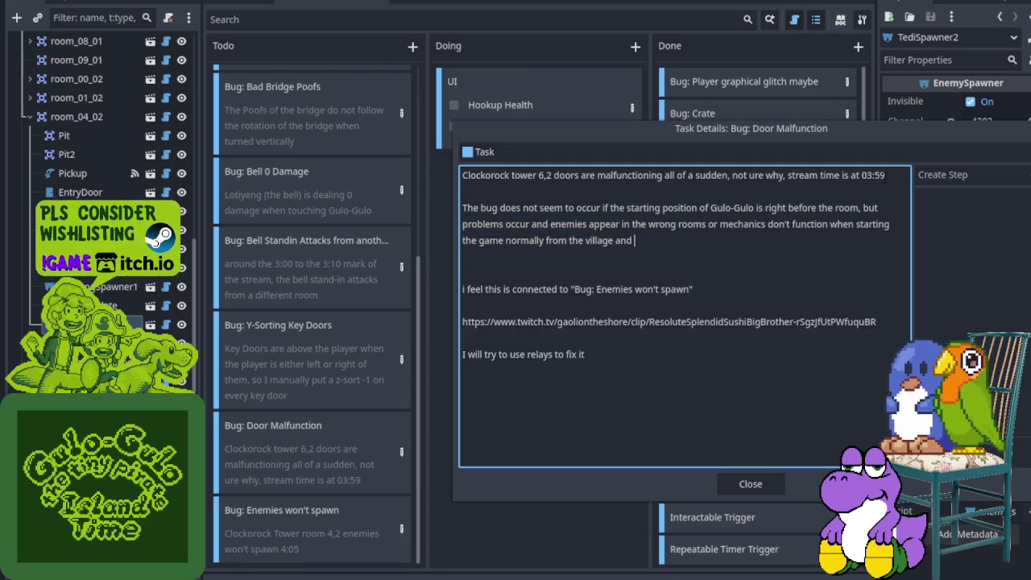
{"action": "type", "text": "going through t"}
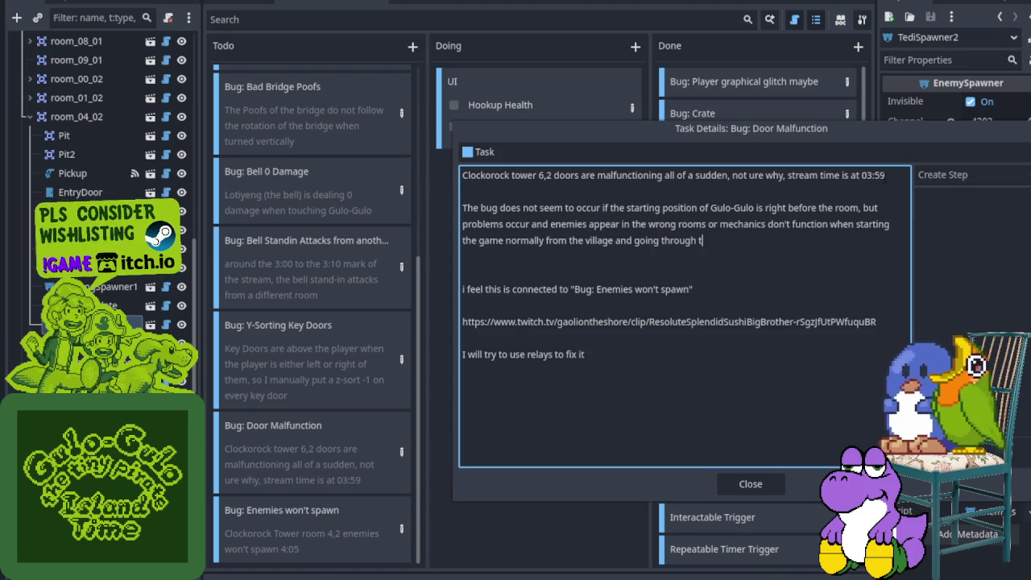
{"action": "type", "text": "he dungeon "}
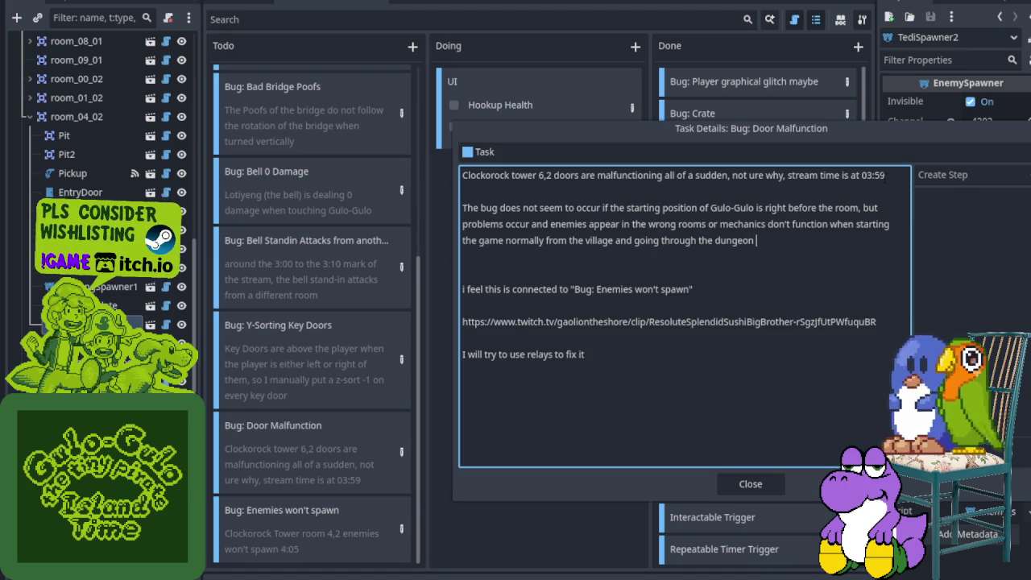
{"action": "type", "text": "normally"}
{"action": "key", "text": "shift+Up"}
{"action": "key", "text": "shift+Up"}
{"action": "key", "text": "shift+Up"}
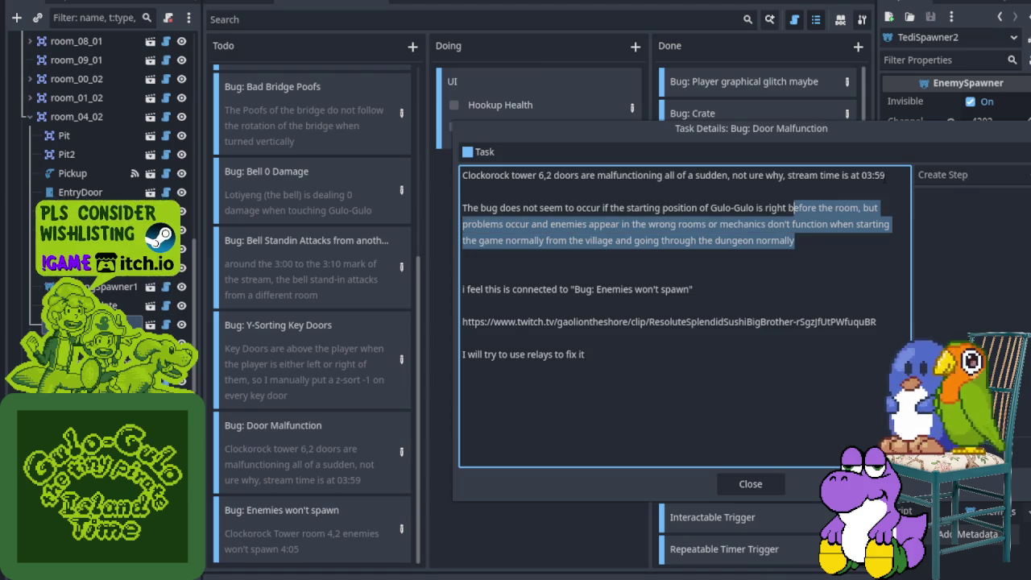
{"action": "key", "text": "Right"}
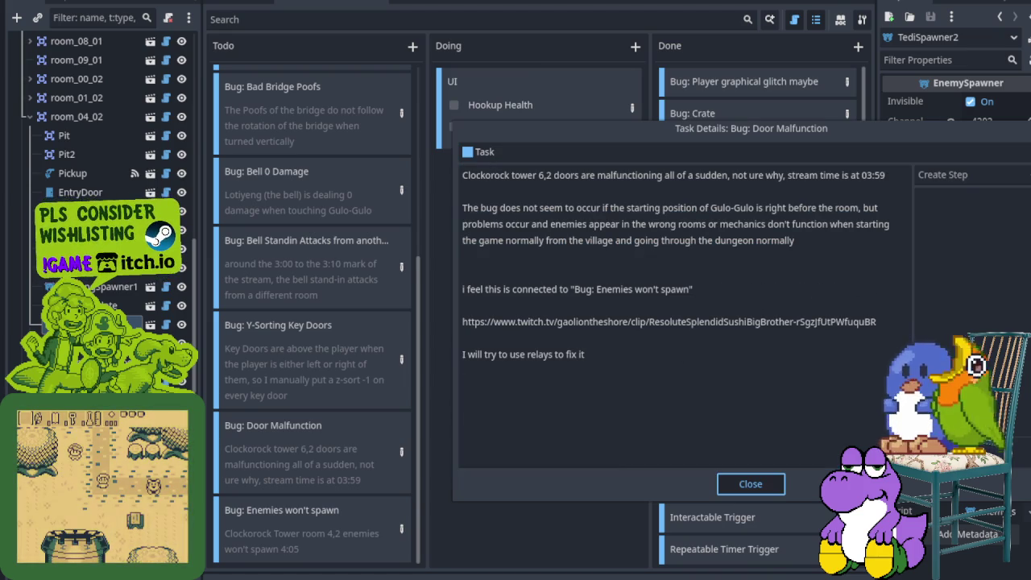
{"action": "left_click", "coordinate": [749, 483]}
Add the Gulo-Gulo starting-position paragraph after the first line of 'Bug: Enemies won't spawn' and close it.
{"action": "scroll", "coordinate": [290, 488], "scroll_direction": "down", "scroll_amount": 8}
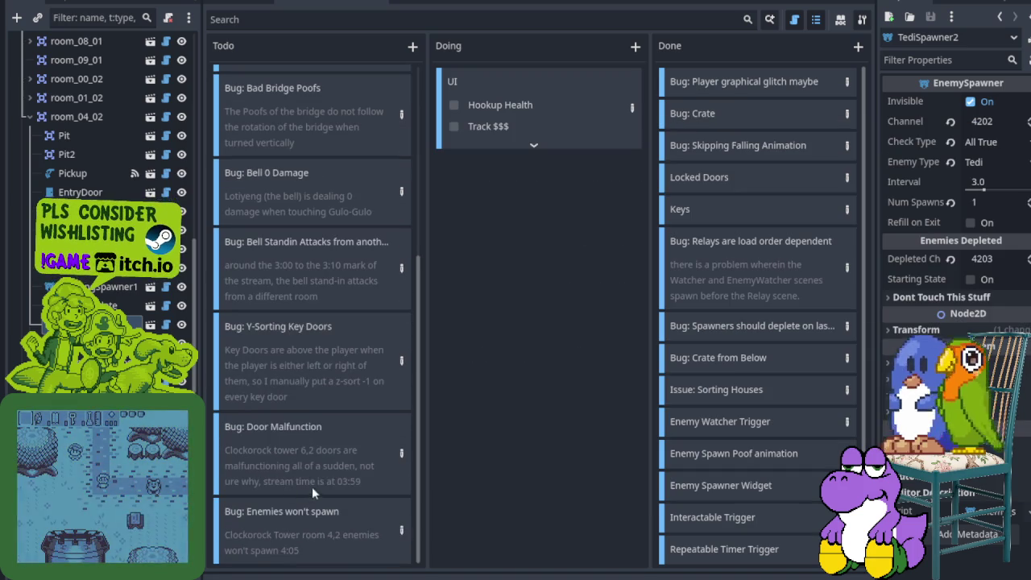
{"action": "double_click", "coordinate": [401, 532]}
{"action": "left_click", "coordinate": [722, 177]}
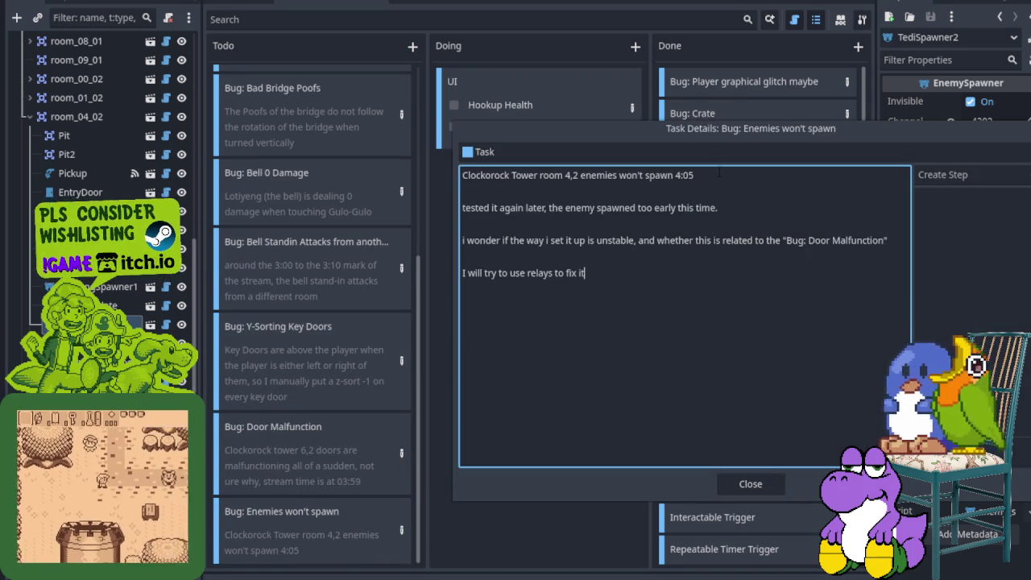
{"action": "key", "text": "Return"}
{"action": "key", "text": "Return"}
{"action": "type", "text": "The bug does not seem to occur if the starting position of Gulo-Gulo is right before the room, but problems occur and enemies appear in the wrong rooms or mechanics don't function when starting the game normally from the village and going through the dungeon normally"}
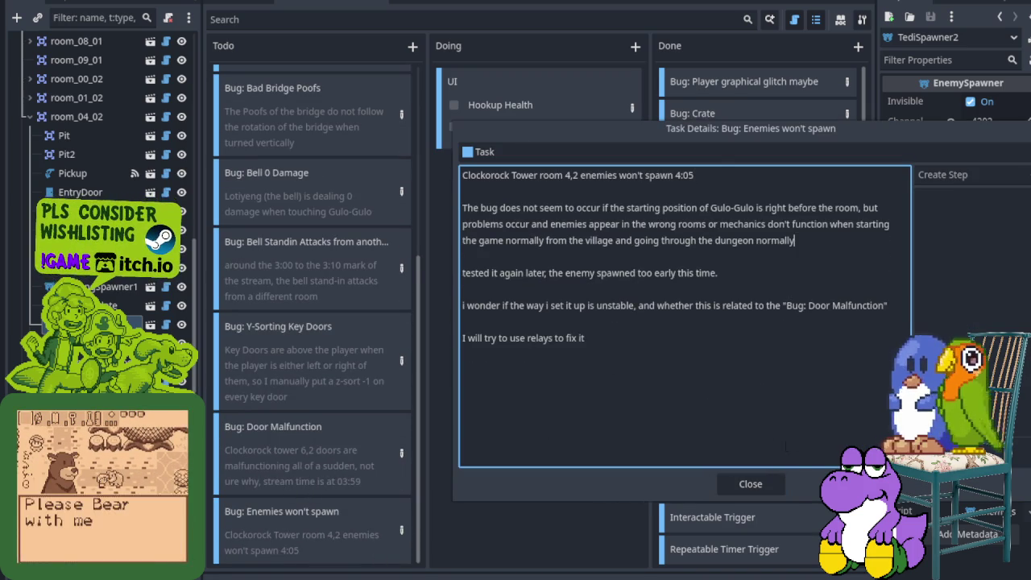
{"action": "left_click", "coordinate": [751, 484]}
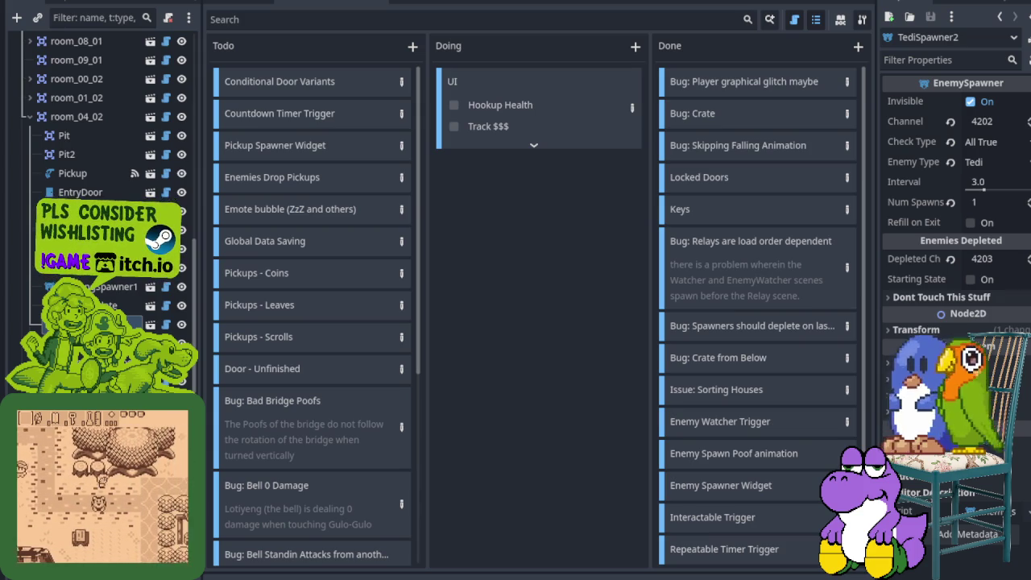
{"action": "scroll", "coordinate": [360, 483], "scroll_direction": "down", "scroll_amount": 2}
{"action": "scroll", "coordinate": [363, 483], "scroll_direction": "down", "scroll_amount": 4}
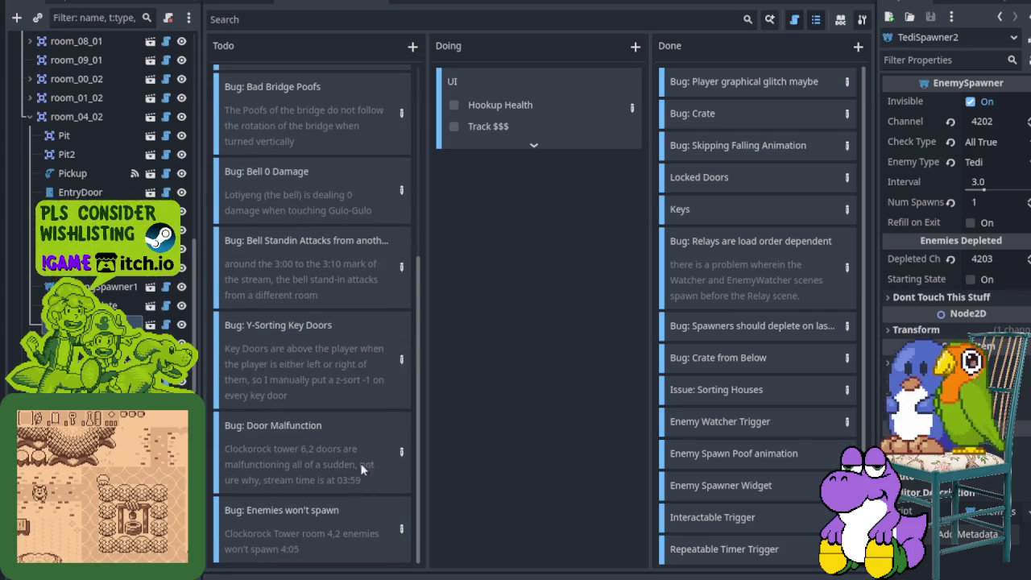
Open the overworld scene in the 2D editor and zoom and pan to show the full map.
{"action": "key", "text": "ctrl+F1"}
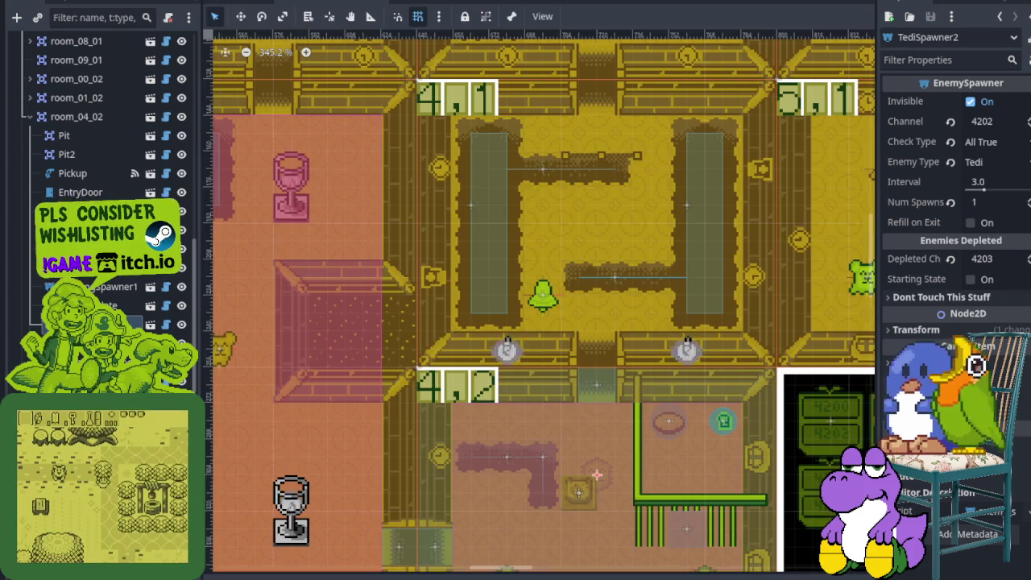
{"action": "key", "text": "ctrl+Tab"}
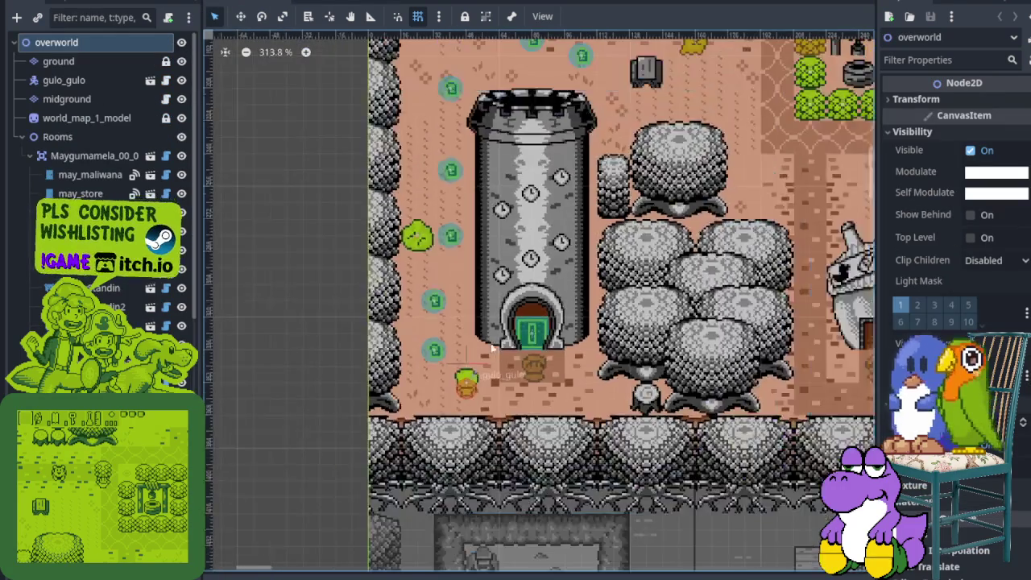
{"action": "scroll", "coordinate": [496, 352], "scroll_direction": "down", "scroll_amount": 15}
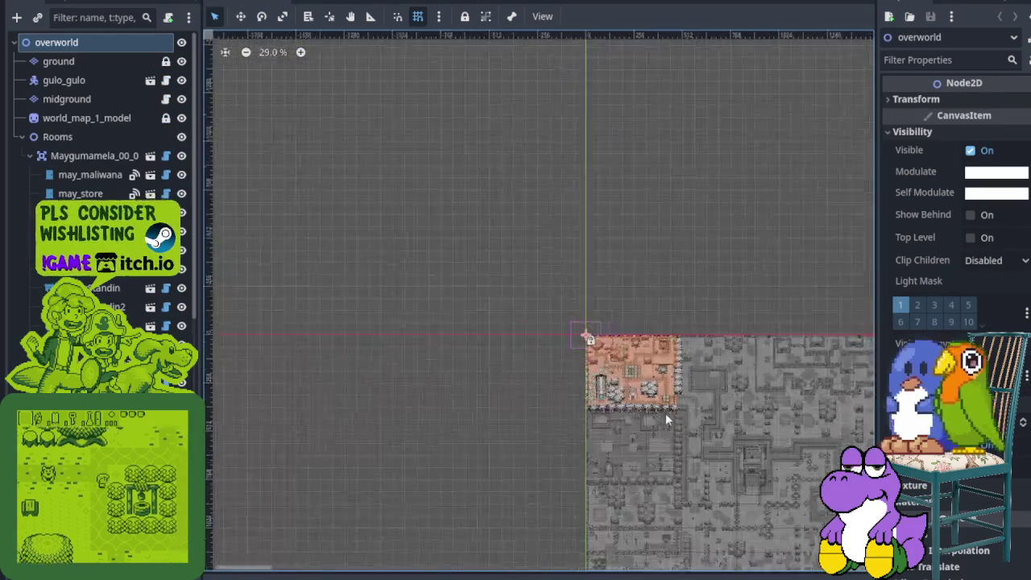
{"action": "scroll", "coordinate": [693, 427], "scroll_direction": "down", "scroll_amount": 3}
{"action": "left_click_drag", "start_coordinate": [732, 437], "coordinate": [460, 359]}
{"action": "scroll", "coordinate": [465, 366], "scroll_direction": "up", "scroll_amount": 4}
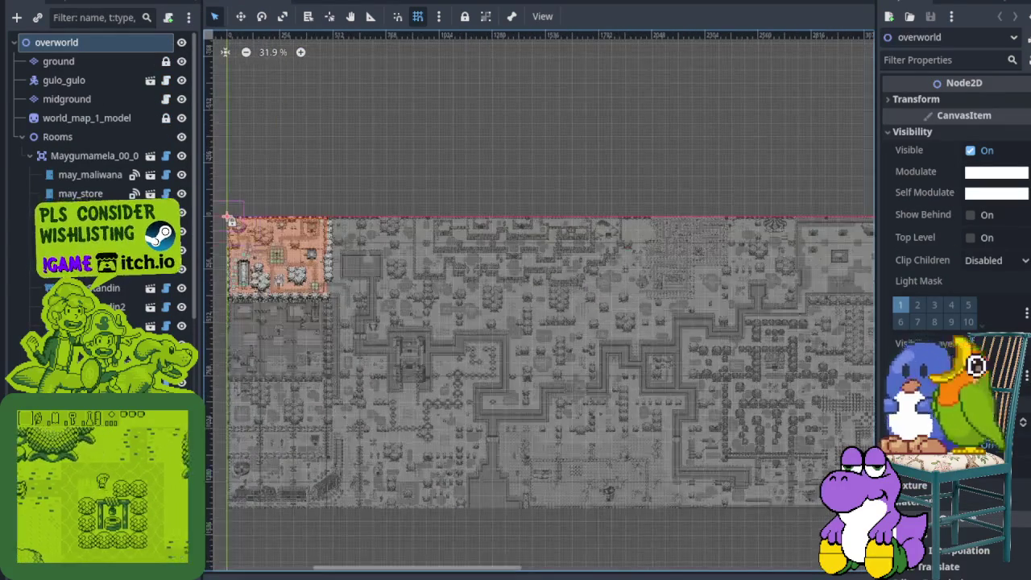